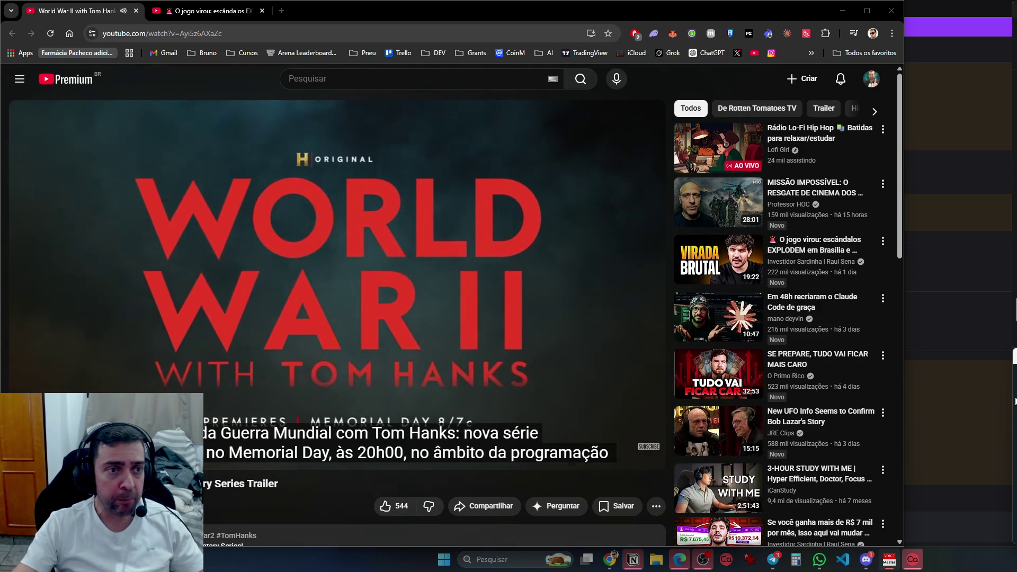
Close the 'World War II with Tom Hanks' trailer tab and start a new browser tab
click(136, 11)
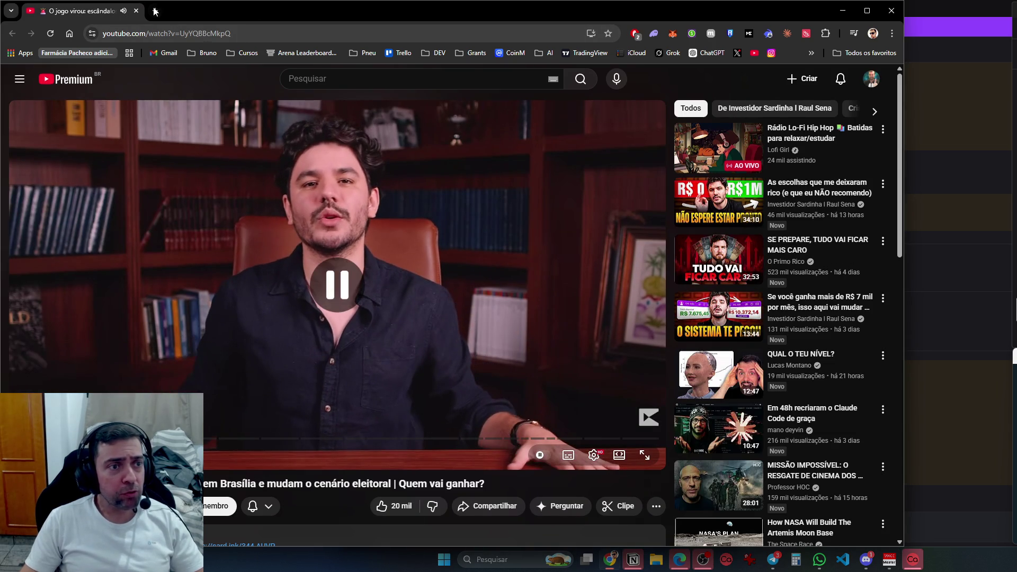
click(155, 10)
Load cnn.com in the new tab from the 'cn' autocomplete suggestion
text(x)
key(BackSpace)
text(cn)
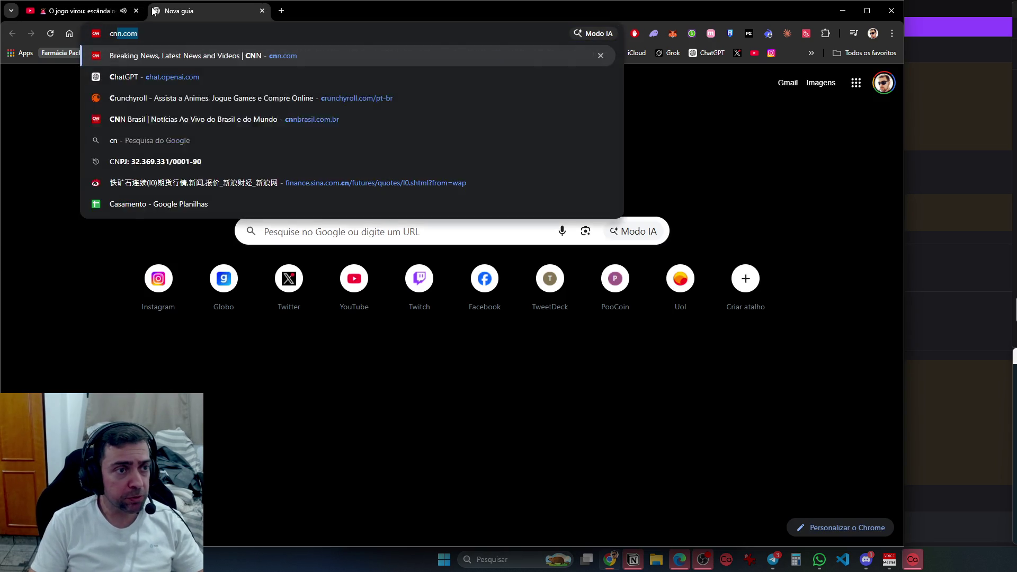
key(Return)
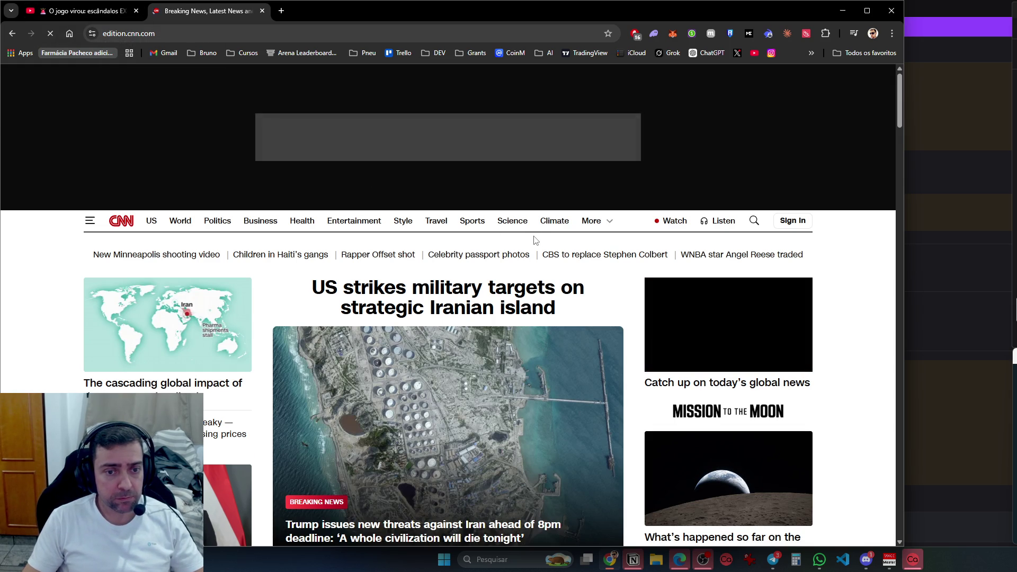
Scroll down through the CNN homepage news sections, then go to the X home feed
scroll(586, 291, down, 3)
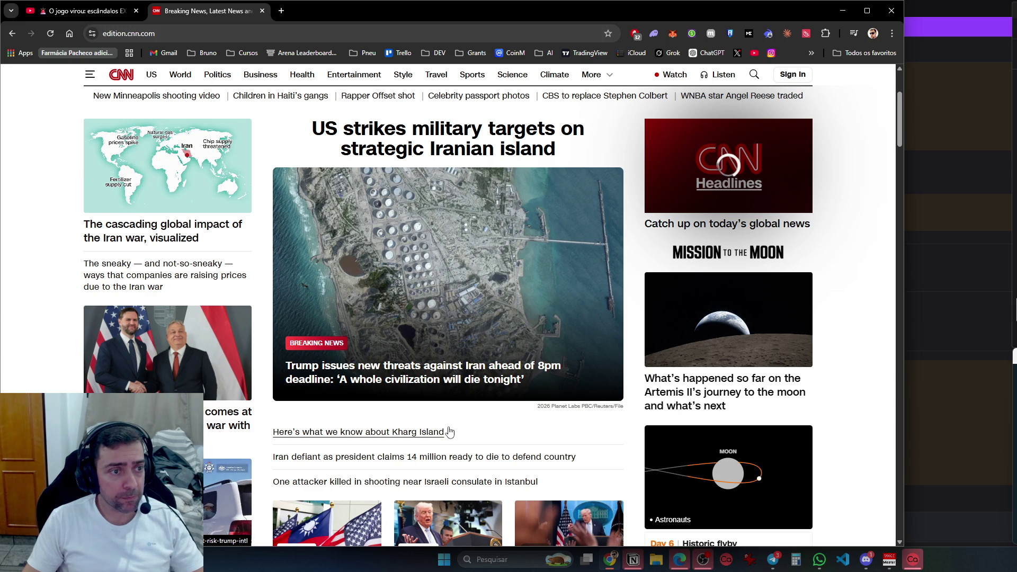
scroll(449, 431, down, 4)
scroll(450, 431, down, 7)
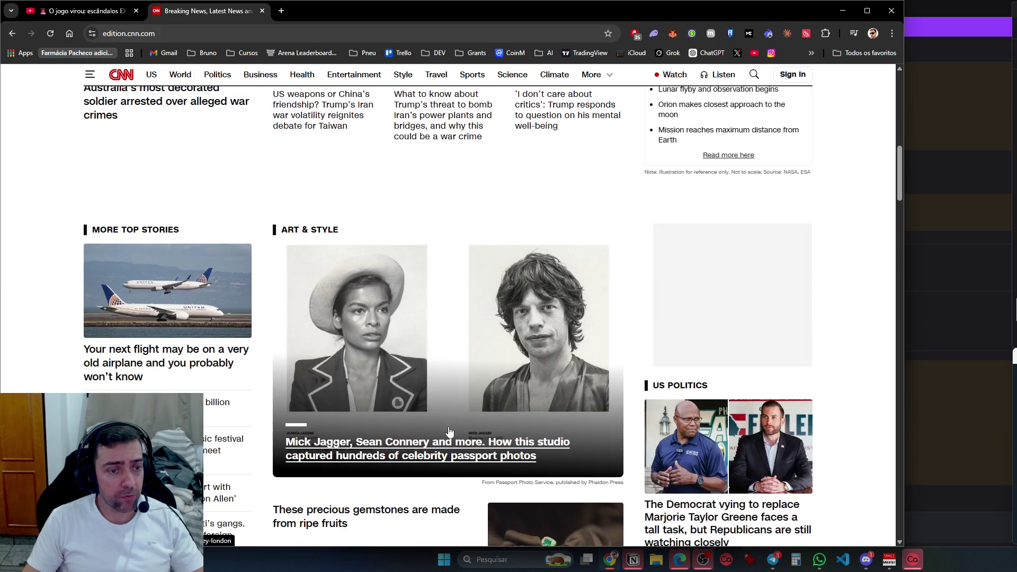
scroll(449, 431, down, 15)
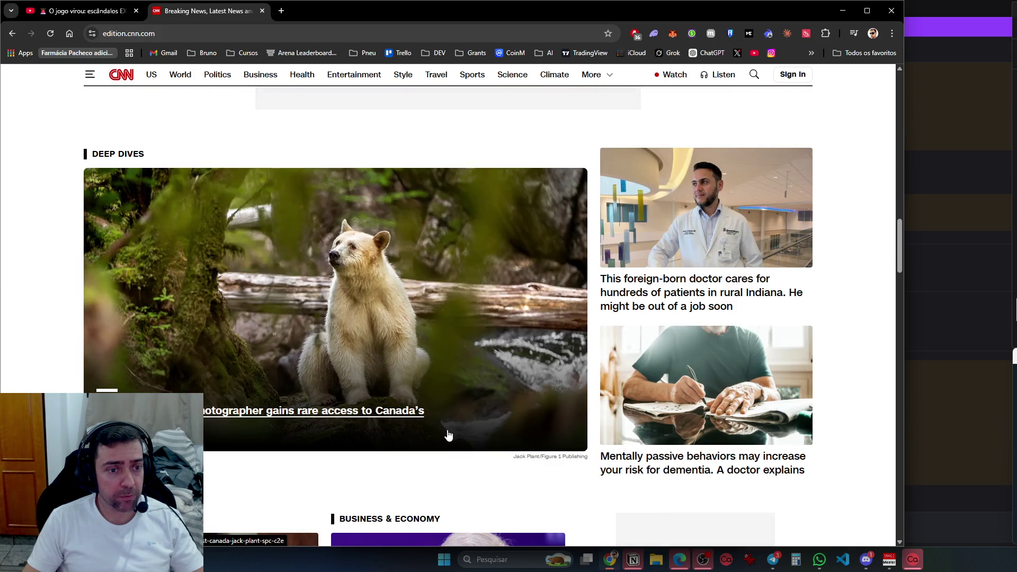
scroll(448, 434, down, 3)
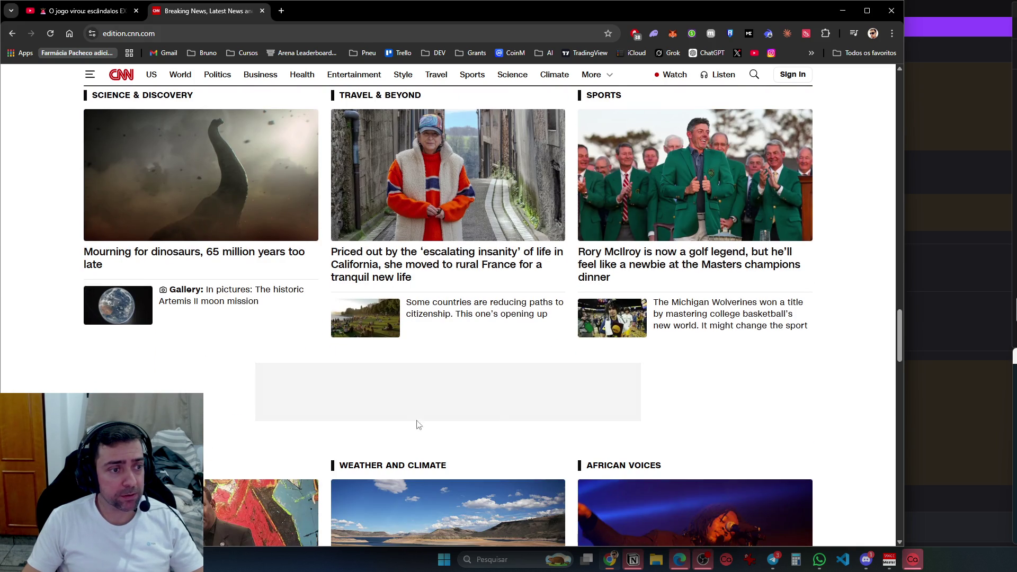
scroll(252, 313, down, 3)
scroll(249, 320, down, 2)
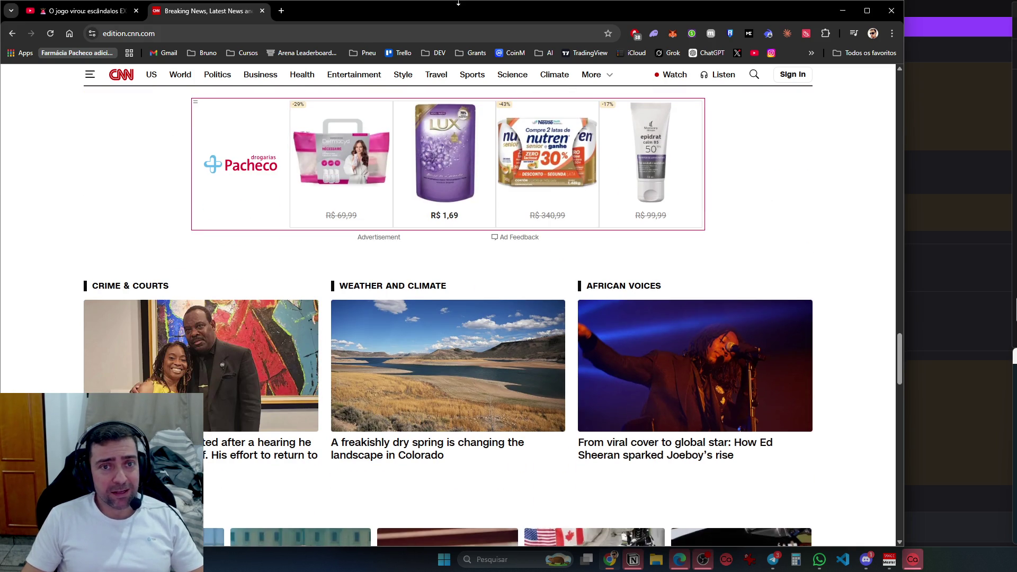
click(736, 54)
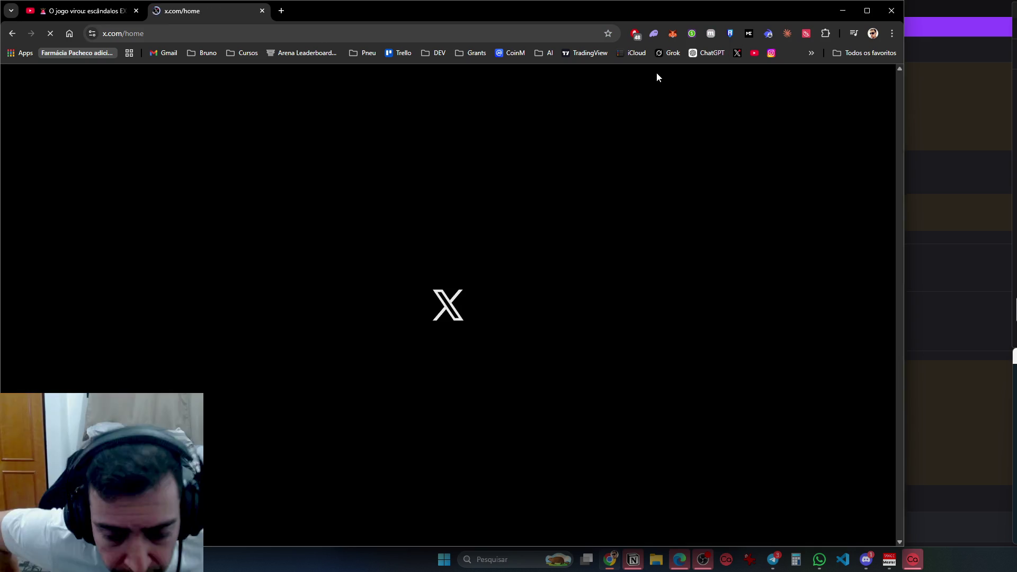
In Discord's pending friends list, view the incoming requester's profile and mutual friends
click(911, 350)
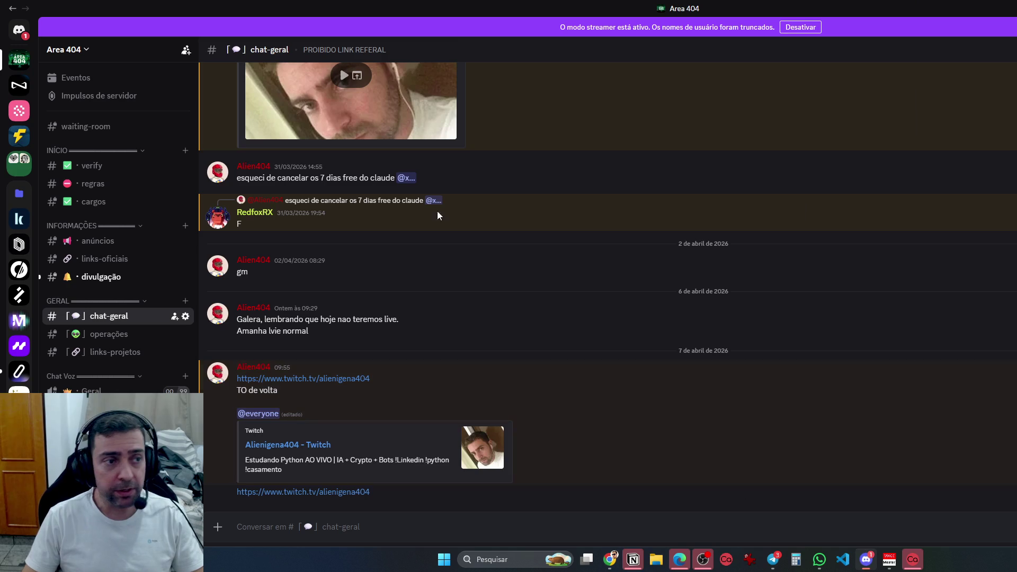
click(19, 30)
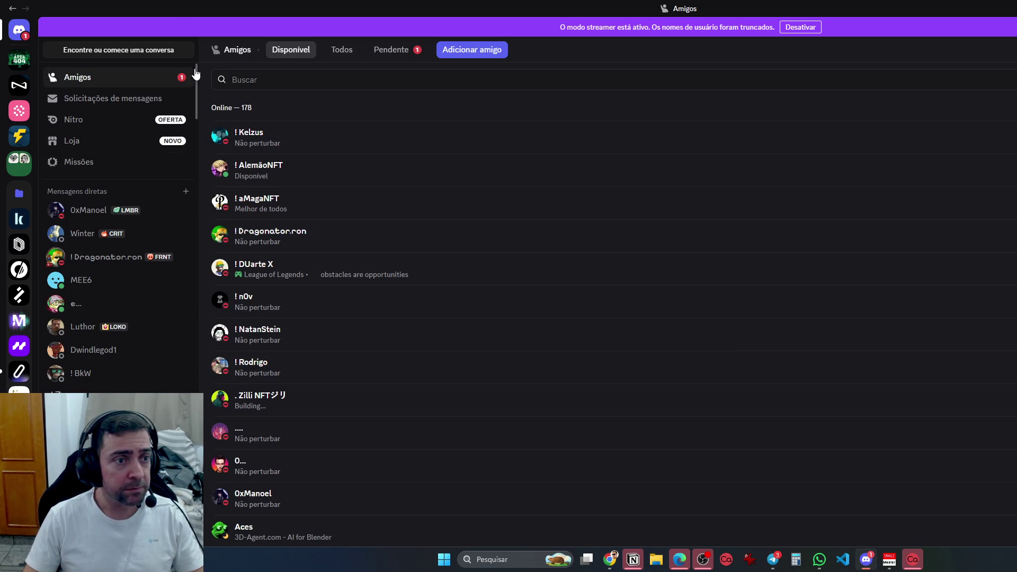
click(397, 56)
click(561, 136)
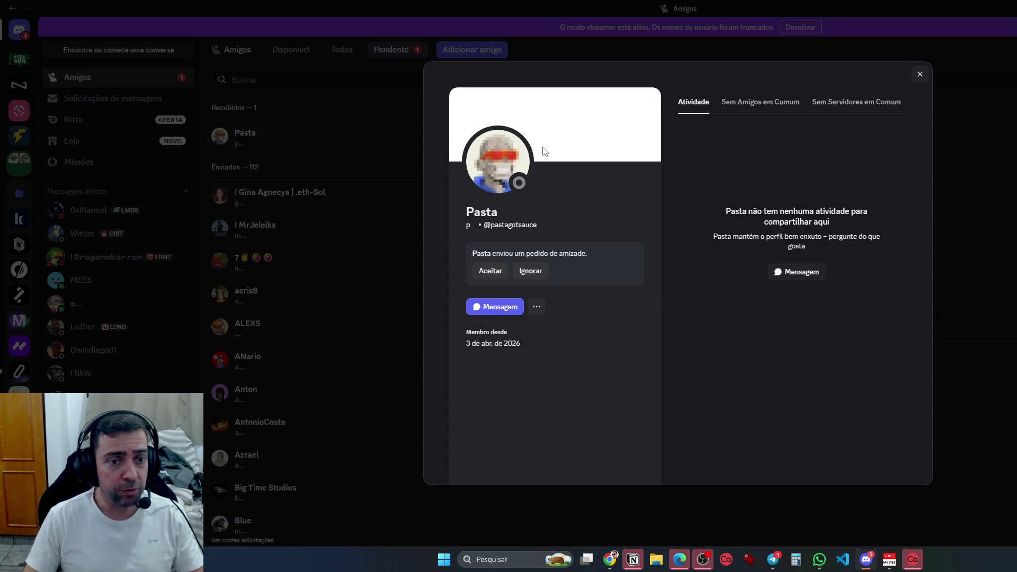
click(794, 103)
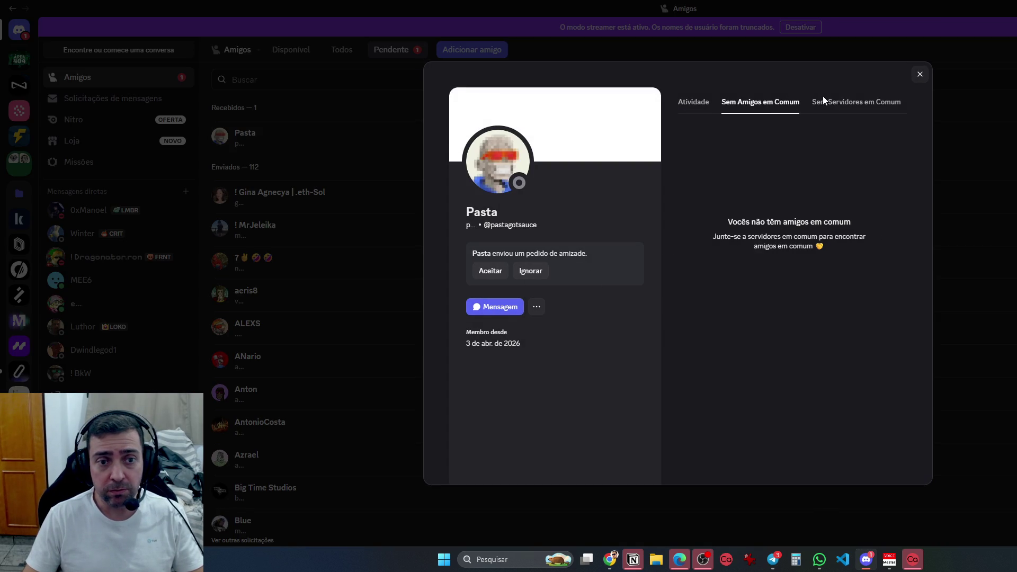
key(Escape)
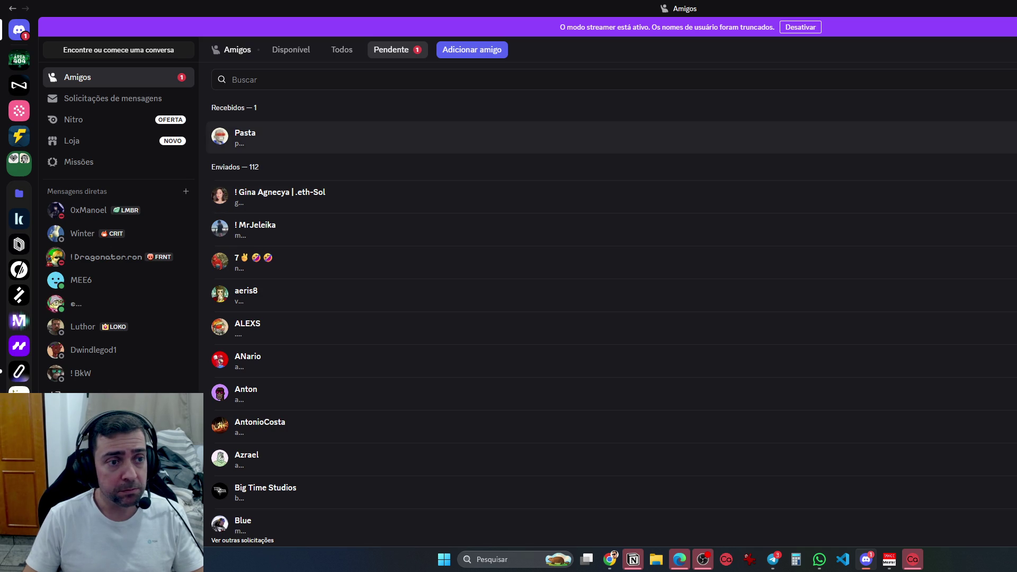
Check shared friends and servers, ignore the incoming request, and cancel one outgoing request
click(228, 138)
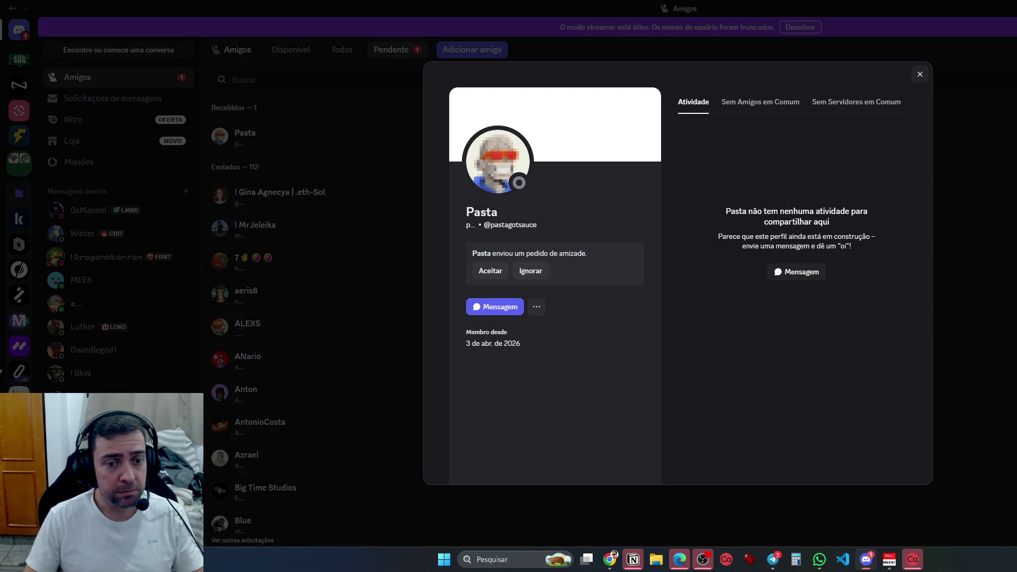
click(789, 104)
click(832, 106)
click(976, 118)
click(1012, 138)
click(1011, 137)
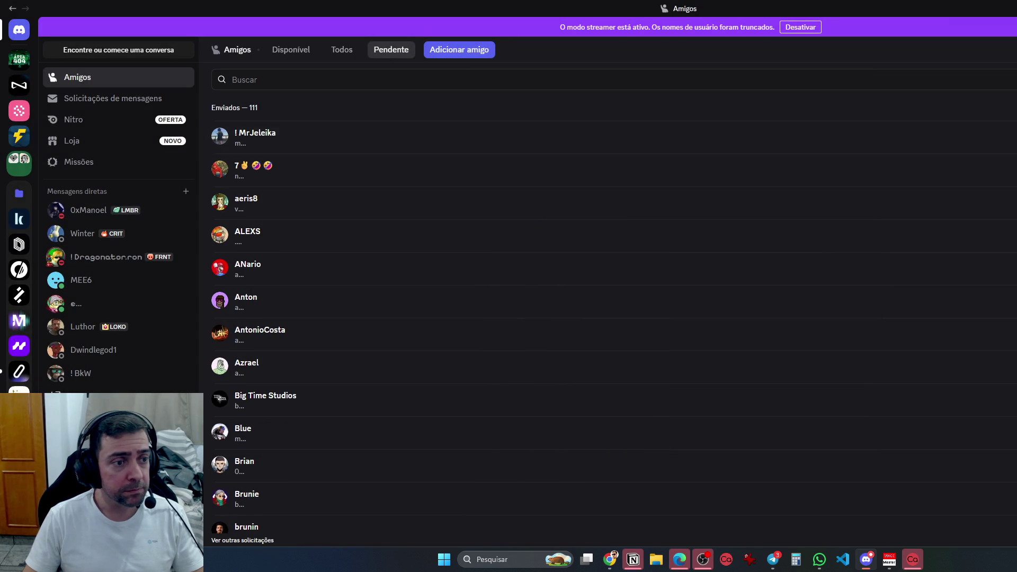
click(18, 60)
Return to the X feed in Chrome and scroll to the Money Ape post on the US rescue in Iran
click(610, 559)
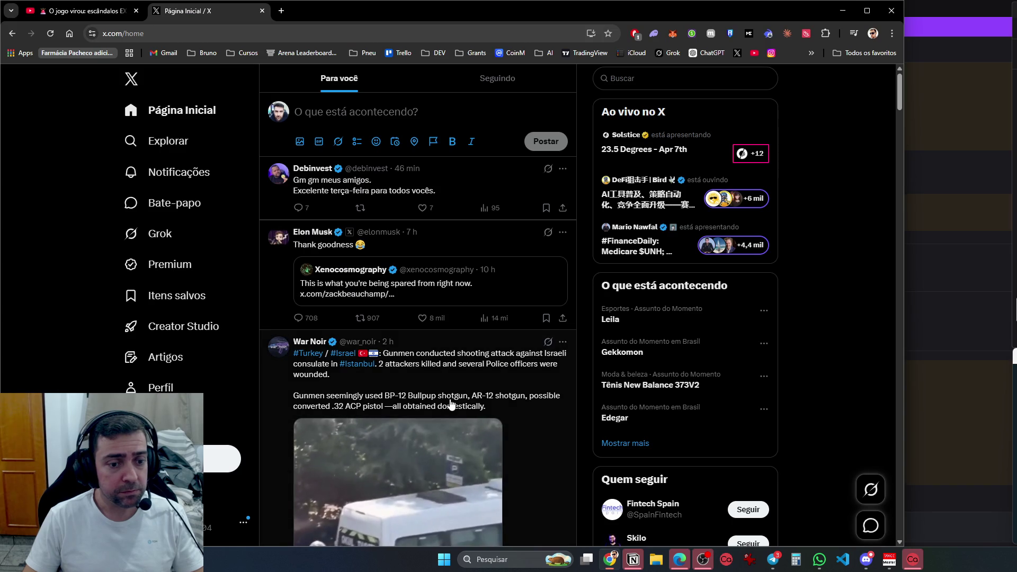
scroll(532, 420, down, 4)
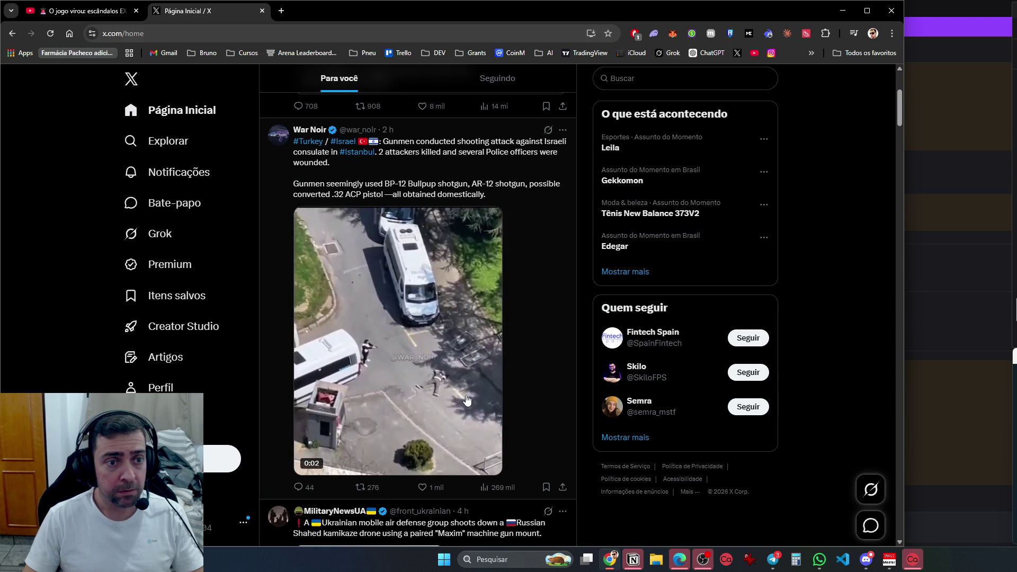
scroll(467, 400, down, 5)
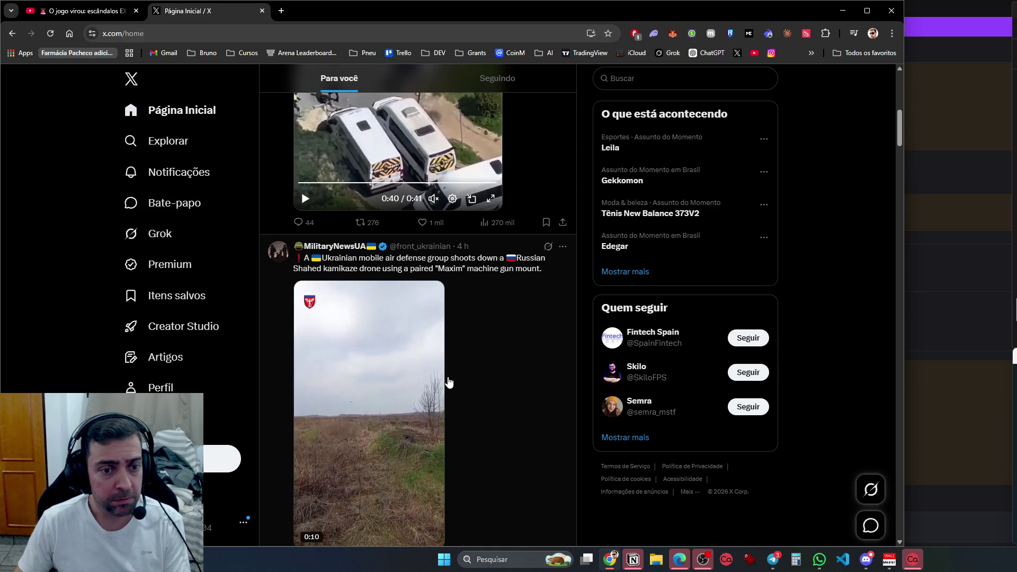
scroll(449, 381, down, 3)
scroll(449, 381, down, 6)
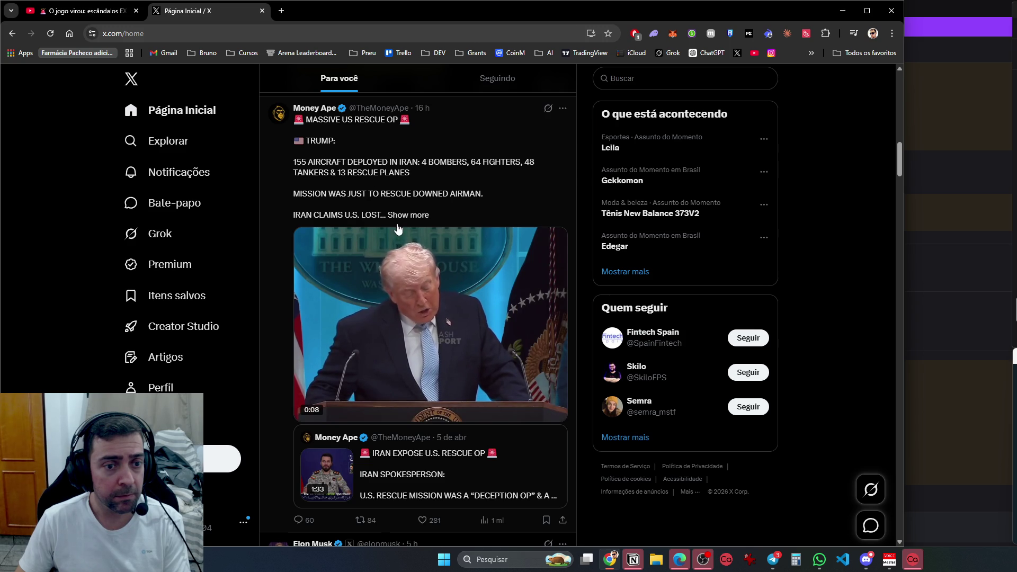
Scroll the For You feed down to the Arquivo Curioso video of a Tesla in smoke
scroll(458, 279, down, 4)
scroll(458, 279, down, 6)
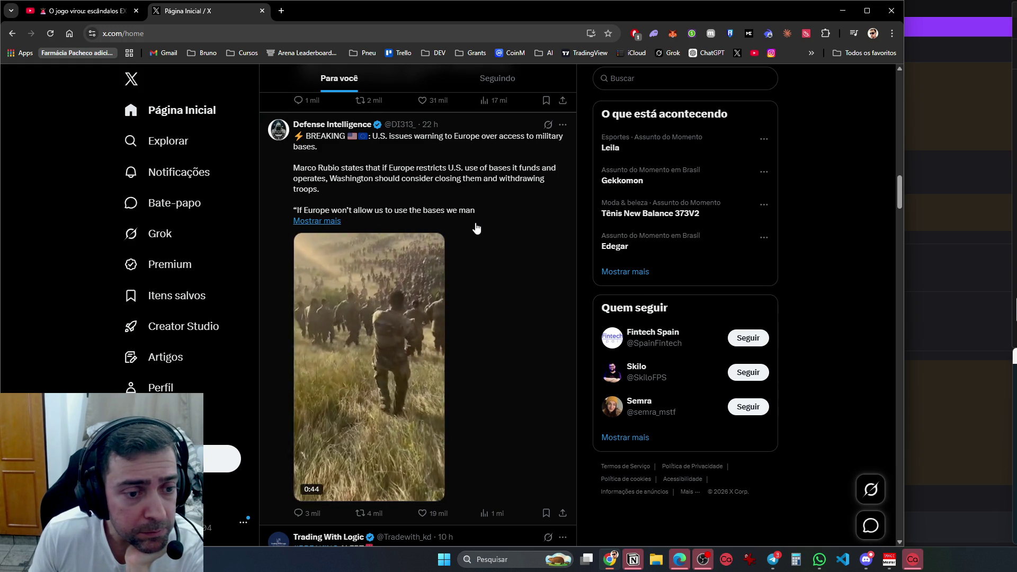
scroll(478, 227, down, 8)
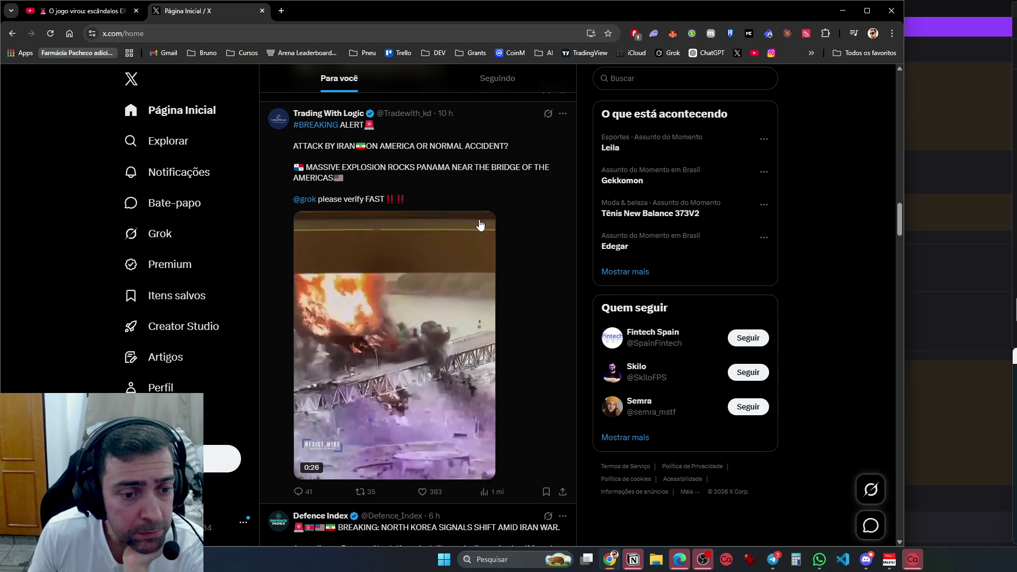
scroll(480, 224, down, 7)
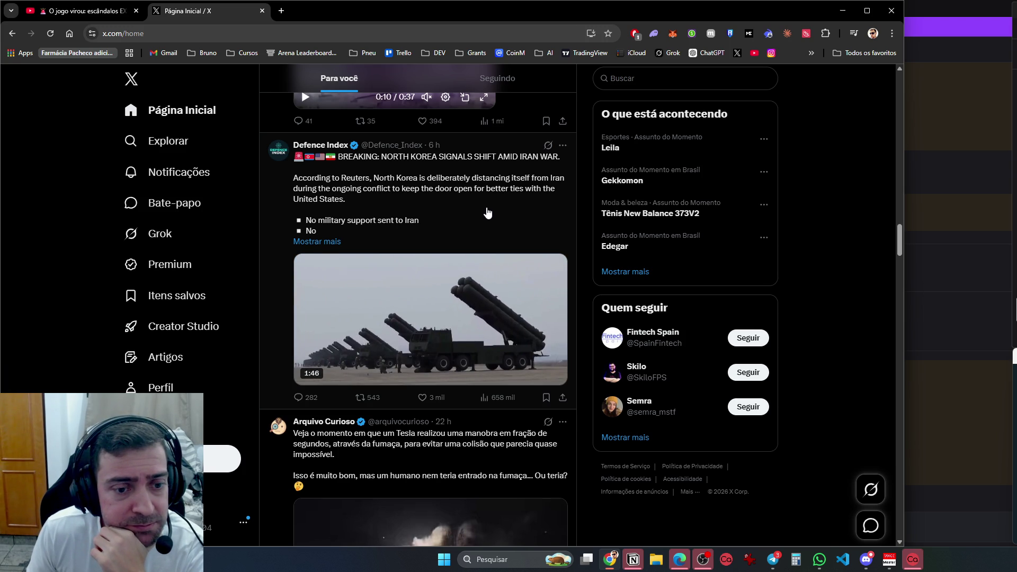
scroll(488, 213, down, 7)
scroll(488, 213, up, 1)
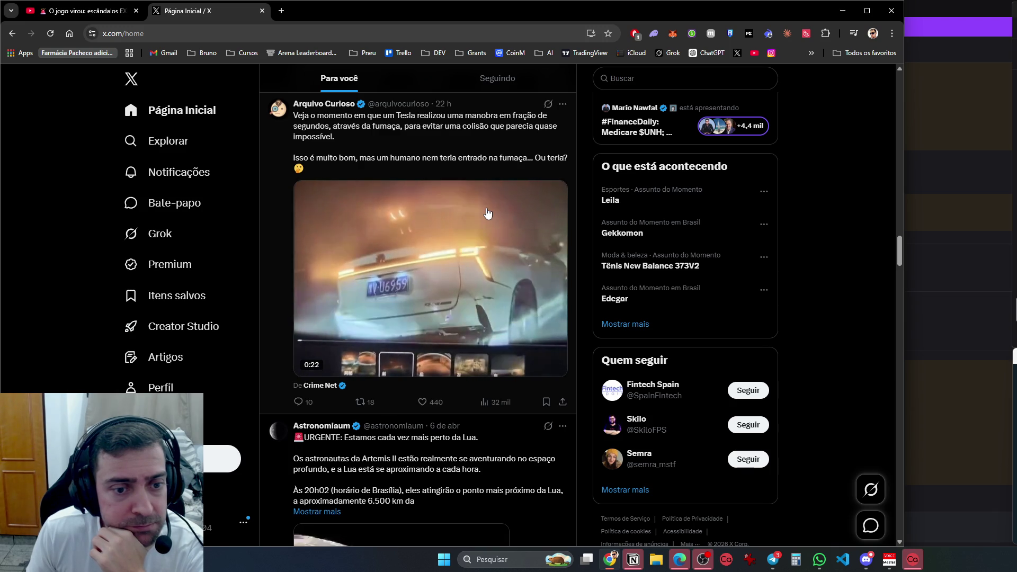
scroll(488, 213, down, 4)
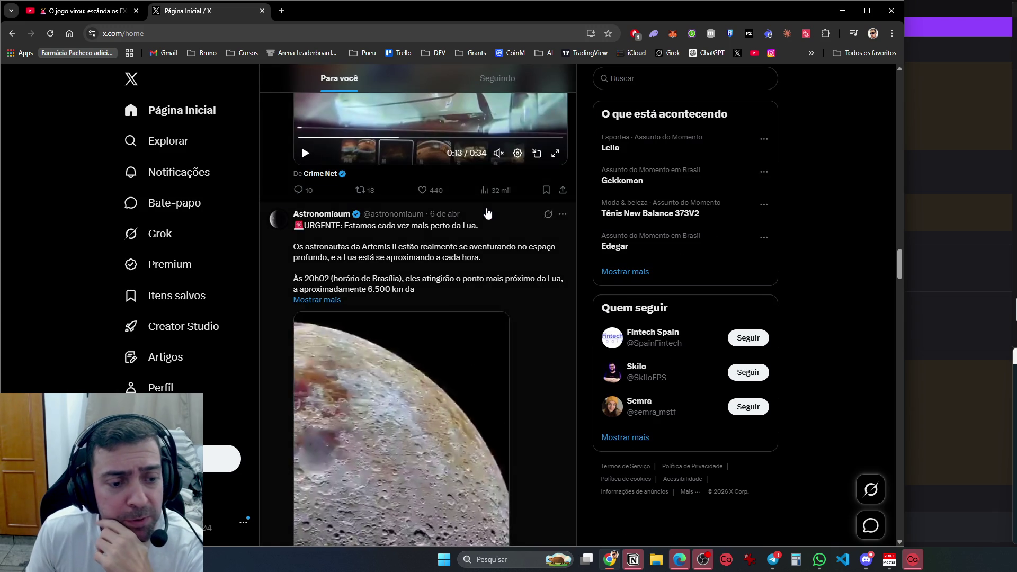
Scroll past the moon and war posts to the 'Filhos do' politicians' children comparison image
scroll(488, 213, down, 4)
scroll(487, 213, up, 3)
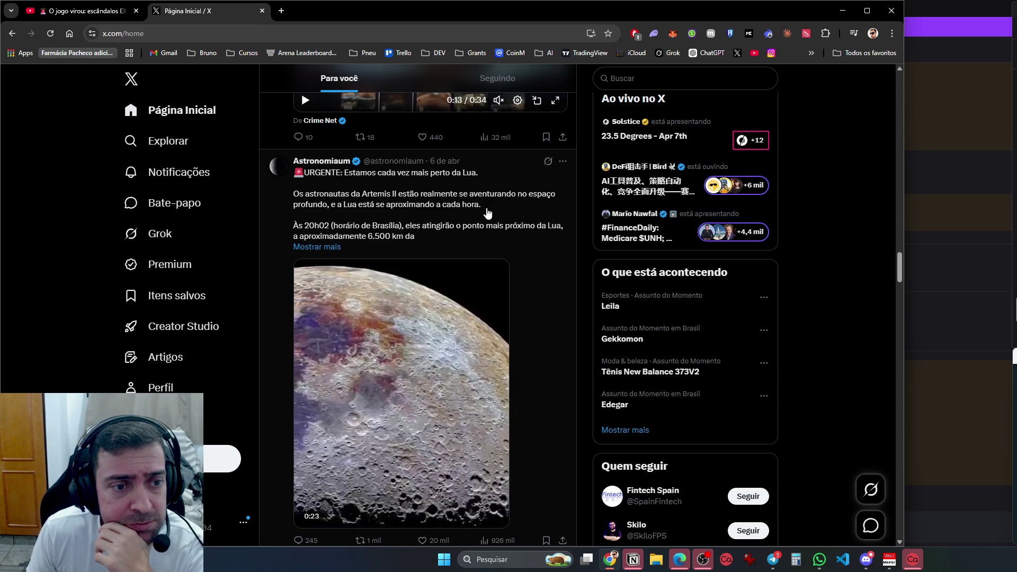
scroll(487, 213, down, 15)
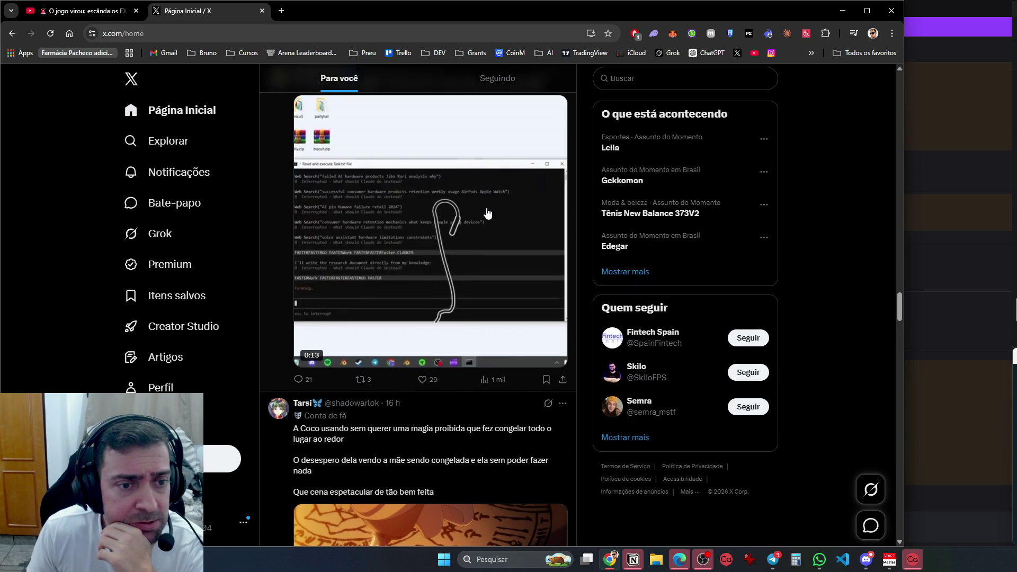
scroll(487, 213, up, 2)
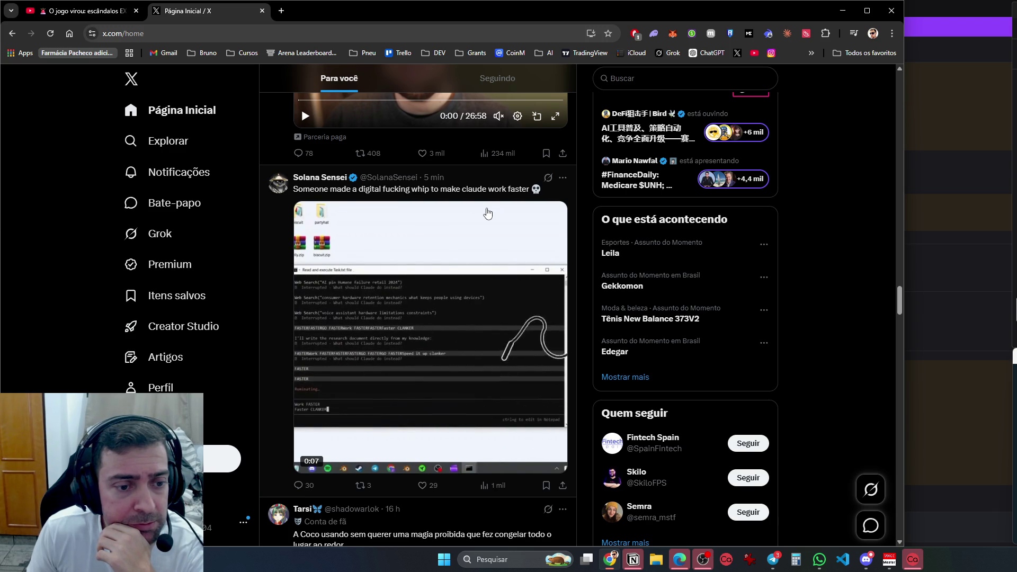
scroll(488, 213, down, 6)
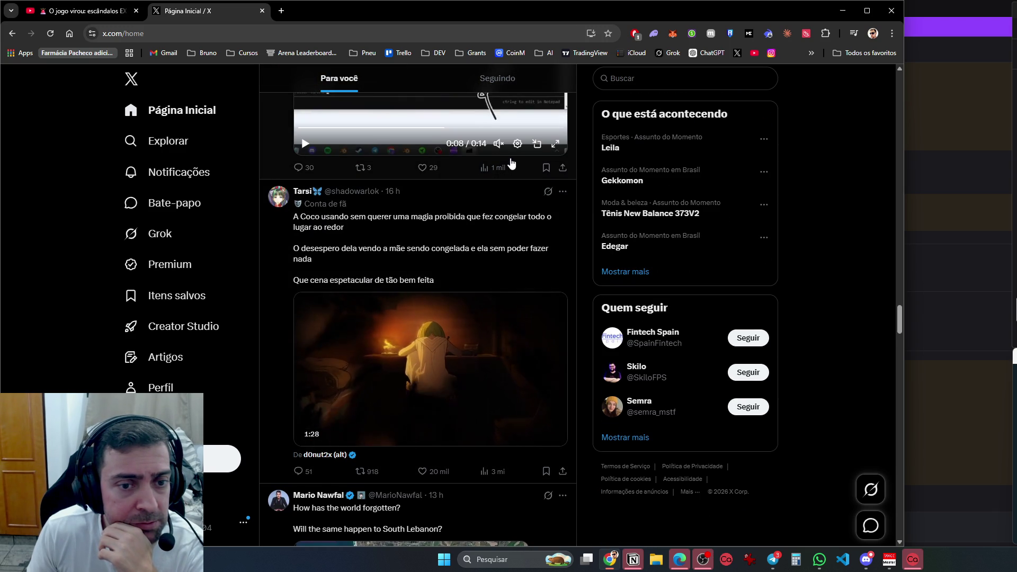
scroll(510, 160, down, 5)
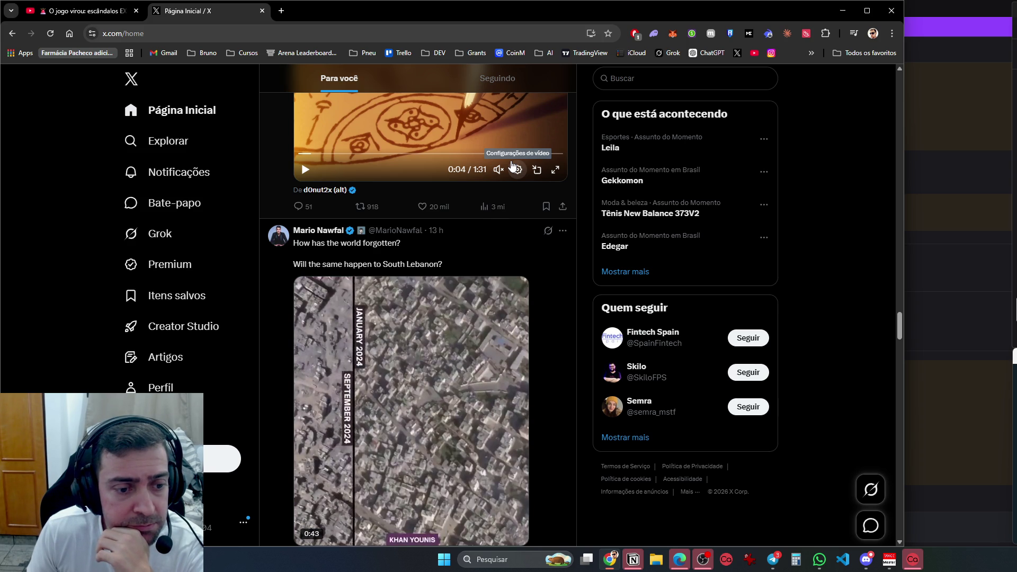
scroll(514, 164, down, 5)
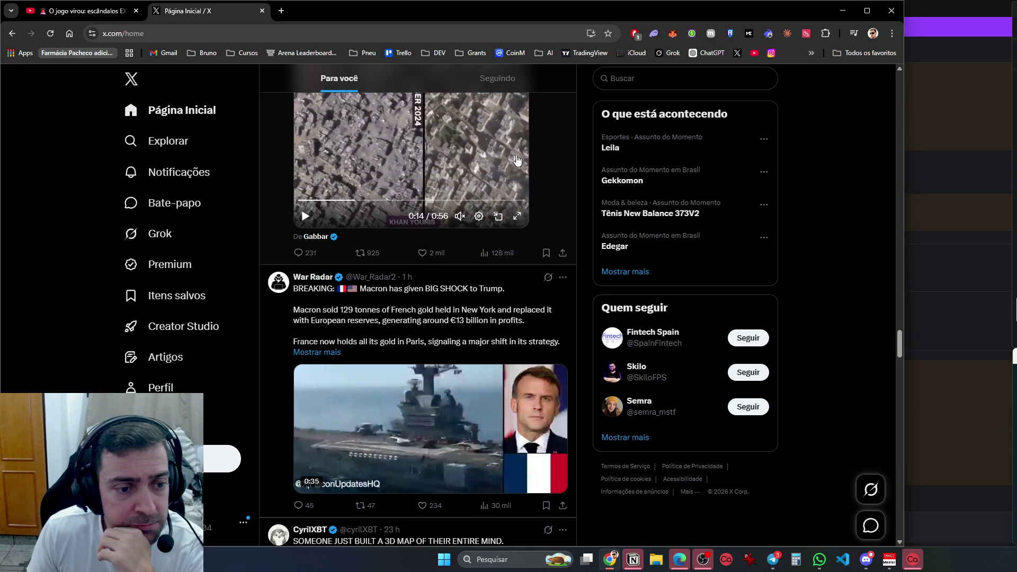
scroll(554, 174, down, 3)
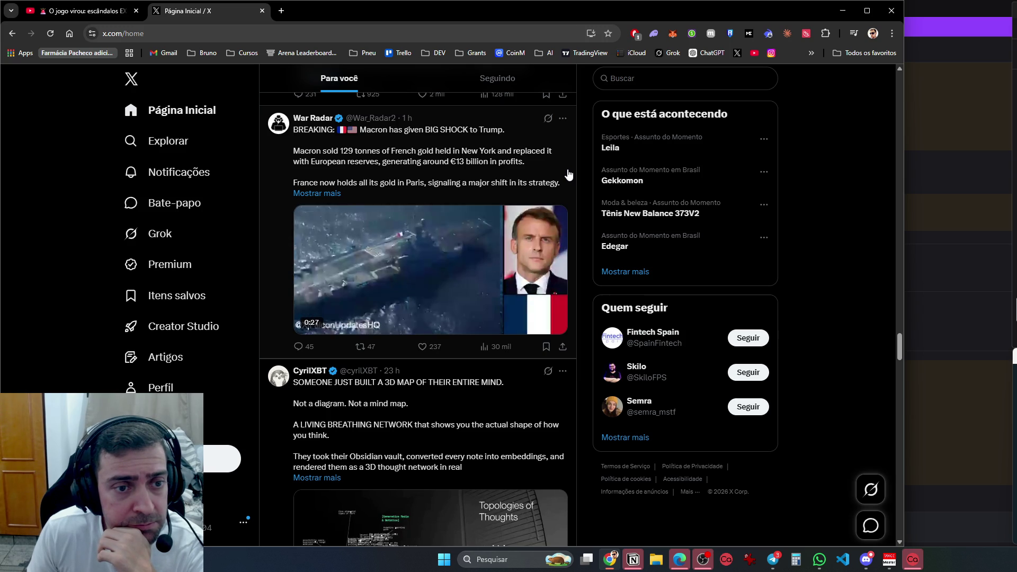
scroll(568, 174, down, 4)
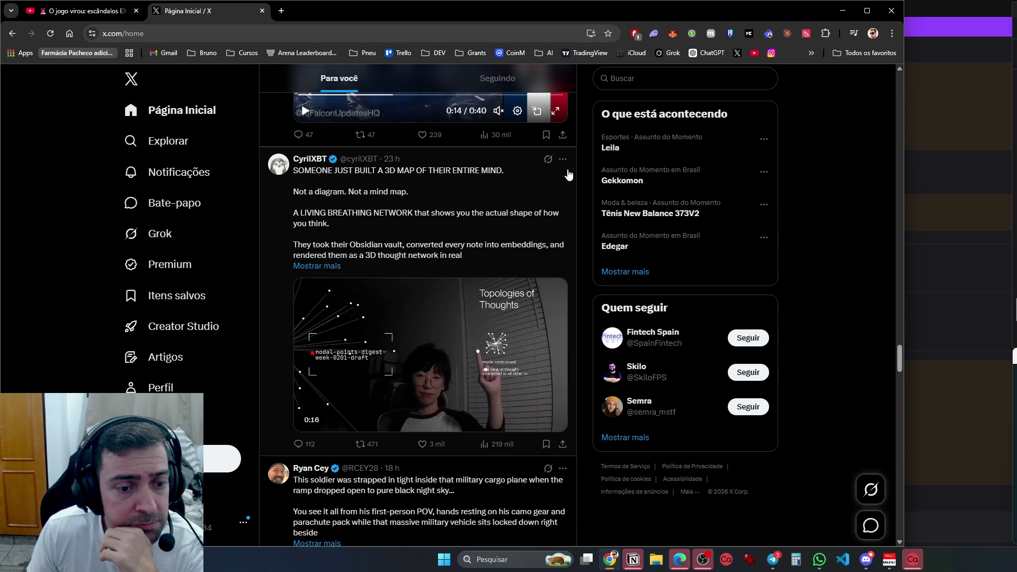
scroll(568, 174, down, 5)
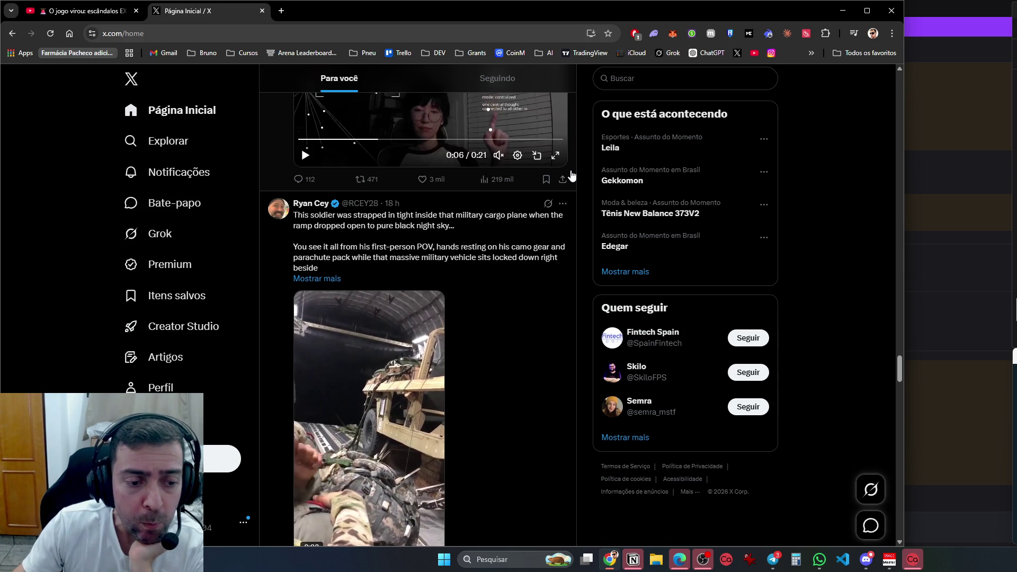
scroll(570, 174, down, 8)
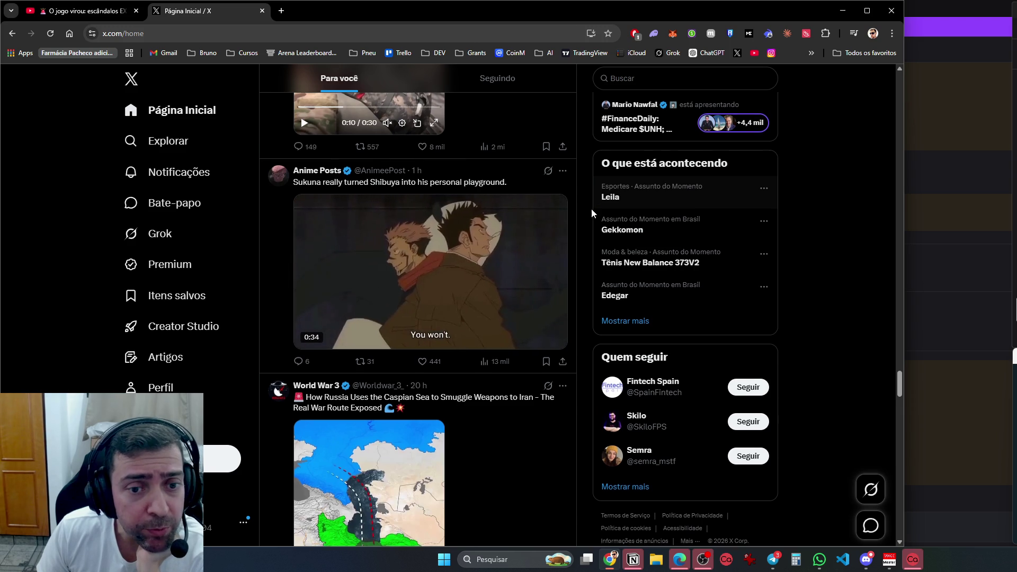
scroll(593, 211, down, 3)
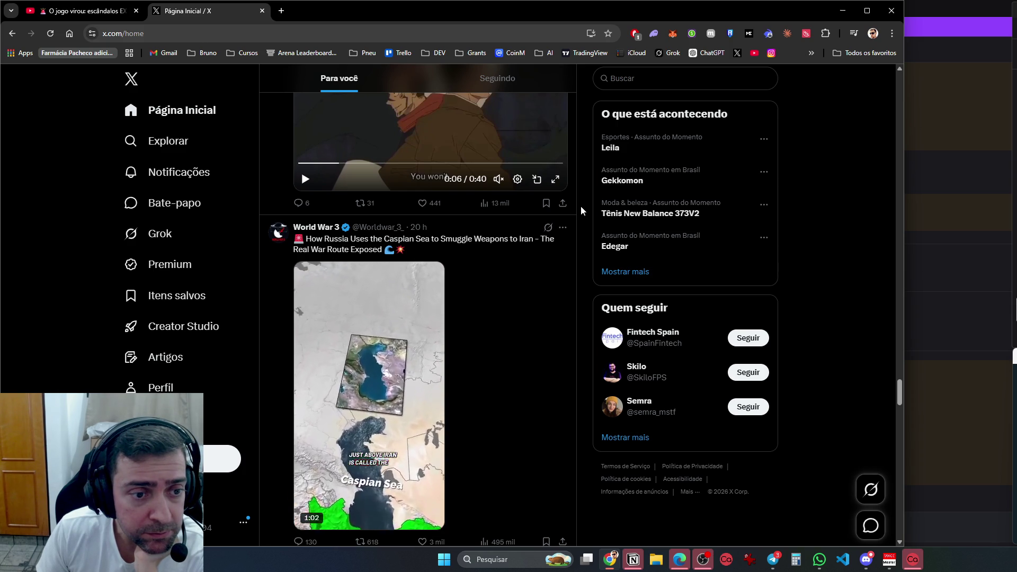
scroll(581, 211, down, 5)
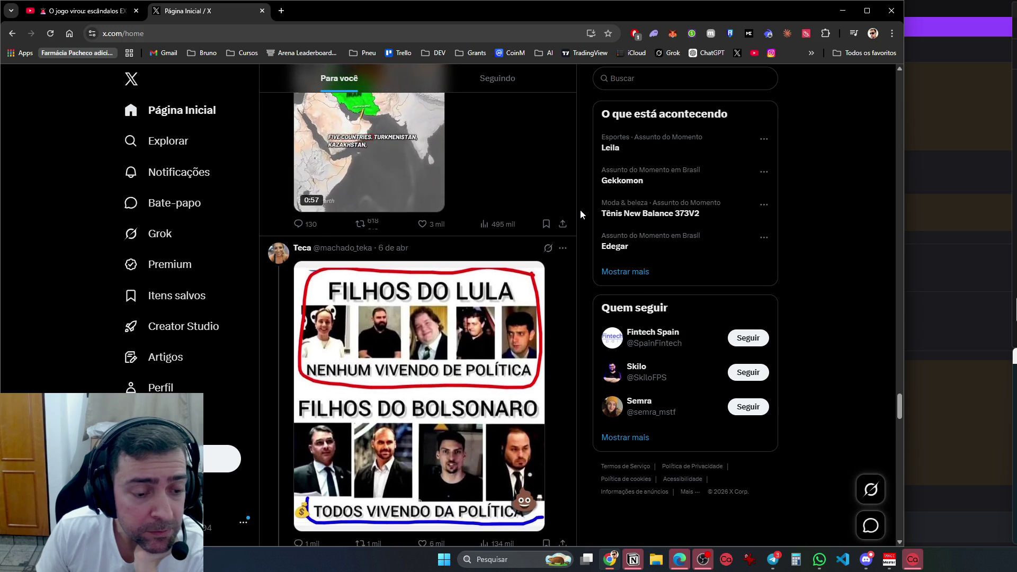
Scroll the For You feed down to the JUST IN post with the White House press-conference video
scroll(581, 210, down, 5)
scroll(580, 210, down, 2)
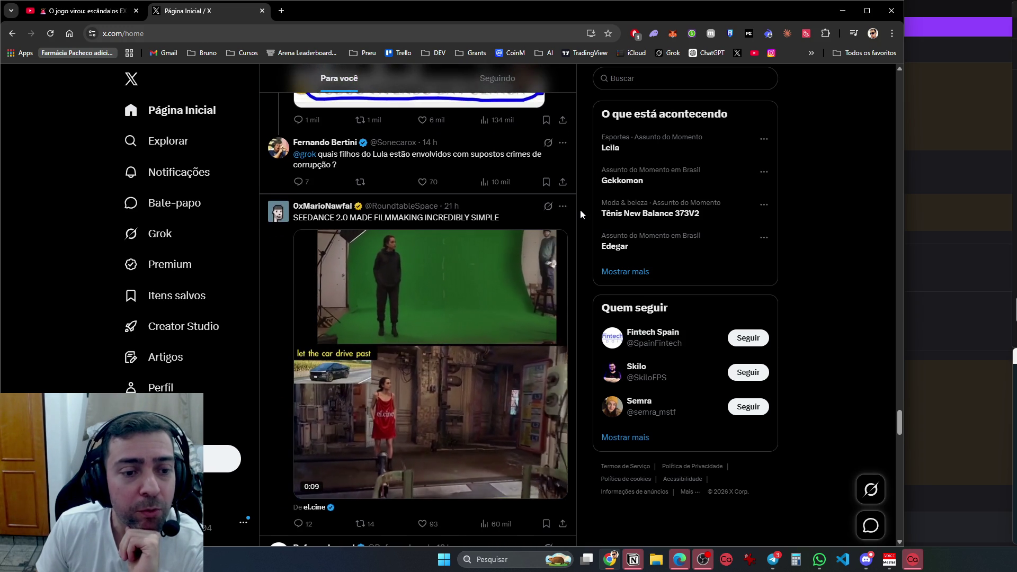
scroll(580, 210, down, 2)
scroll(581, 211, down, 4)
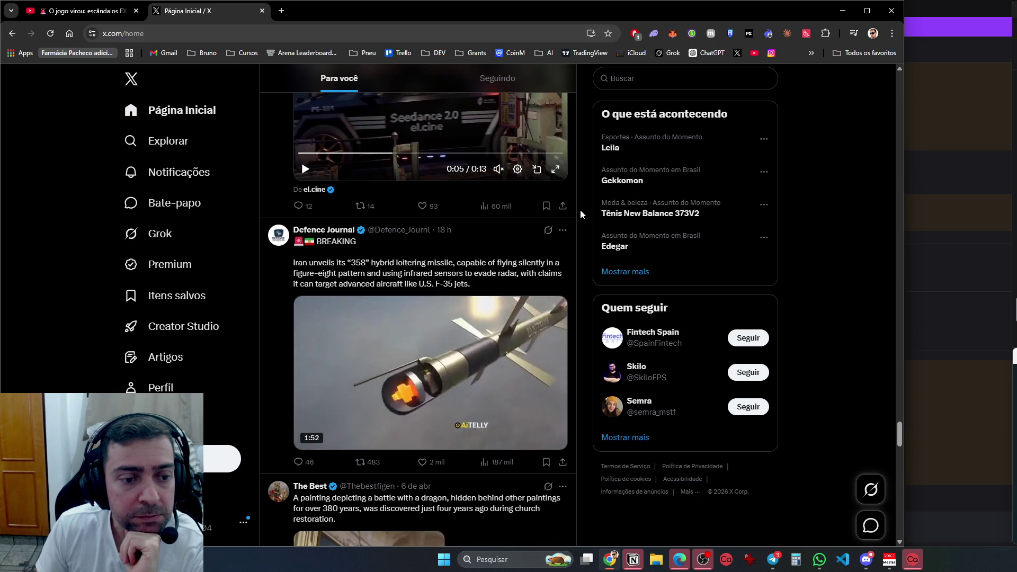
scroll(580, 209, down, 5)
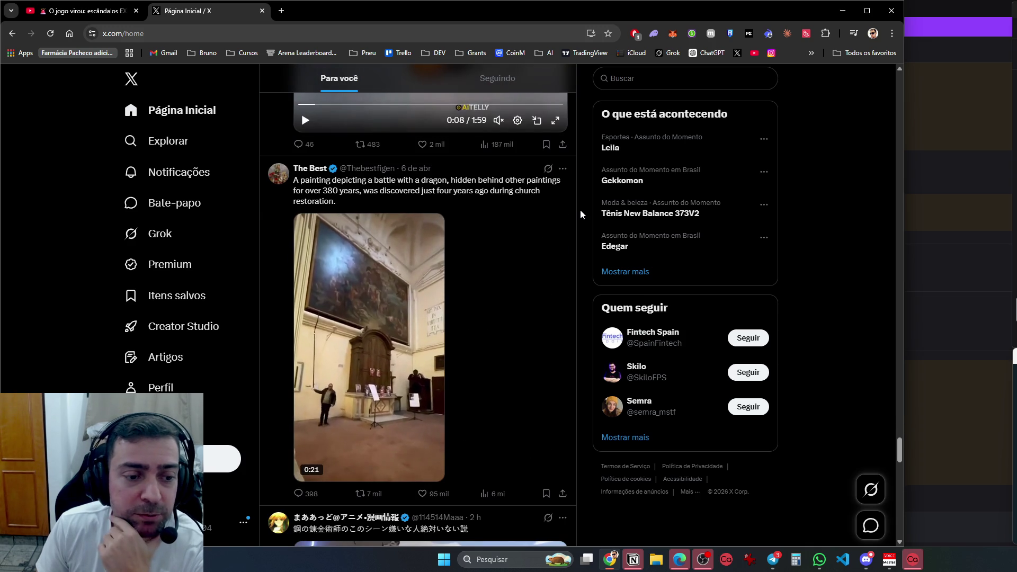
scroll(580, 209, down, 4)
scroll(580, 211, down, 2)
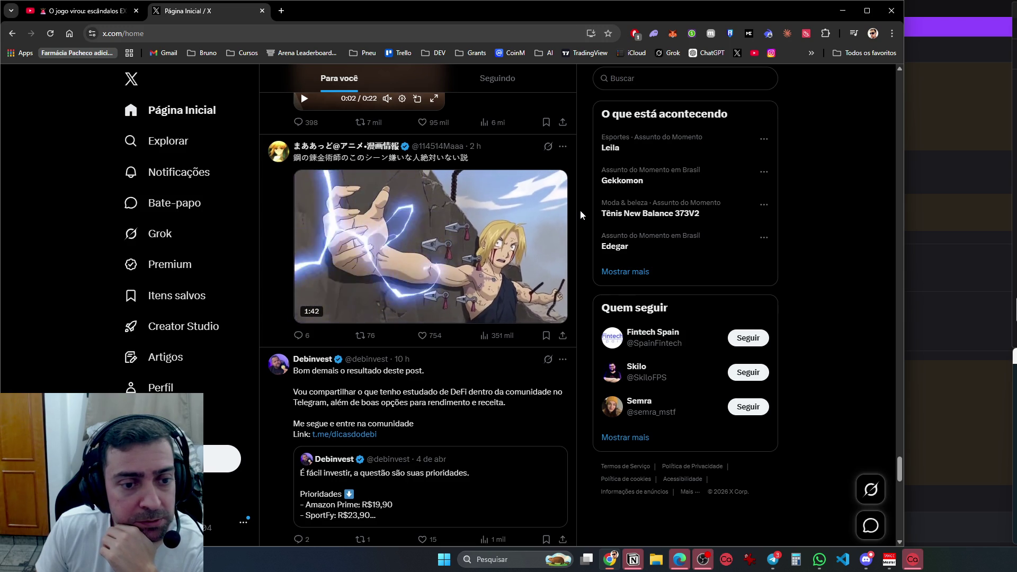
scroll(580, 212, down, 5)
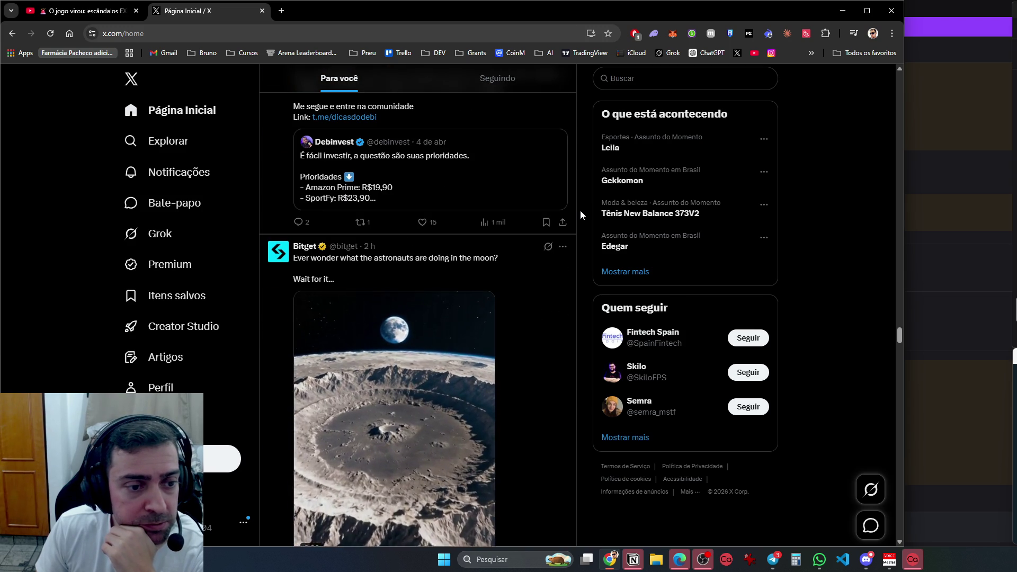
scroll(580, 212, down, 1)
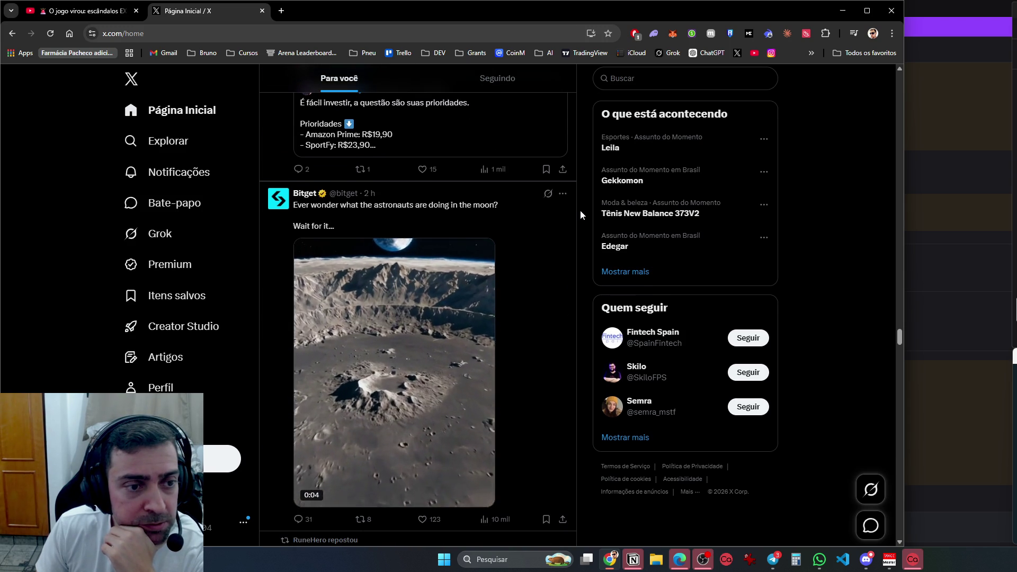
scroll(580, 211, down, 1)
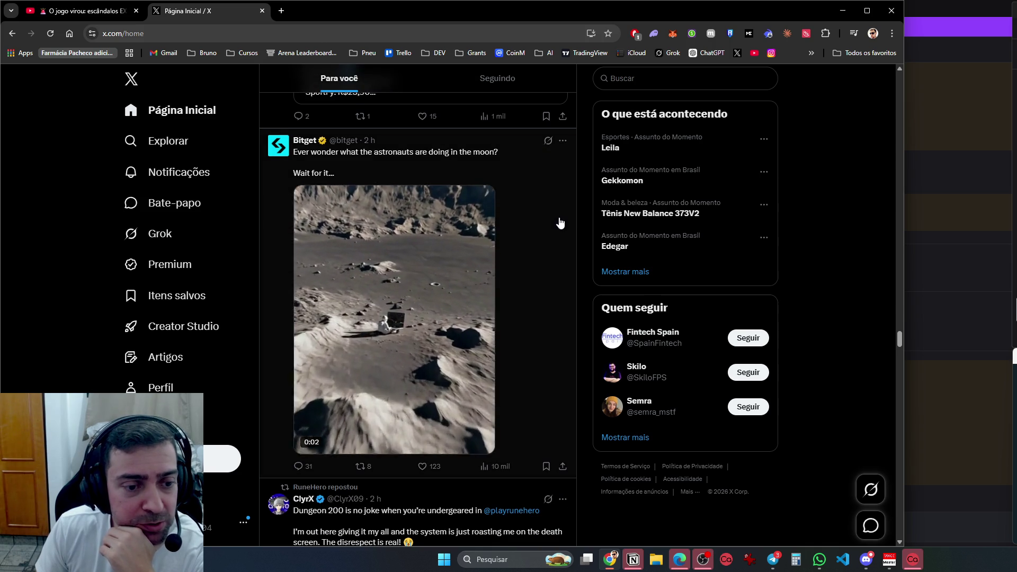
scroll(560, 223, down, 7)
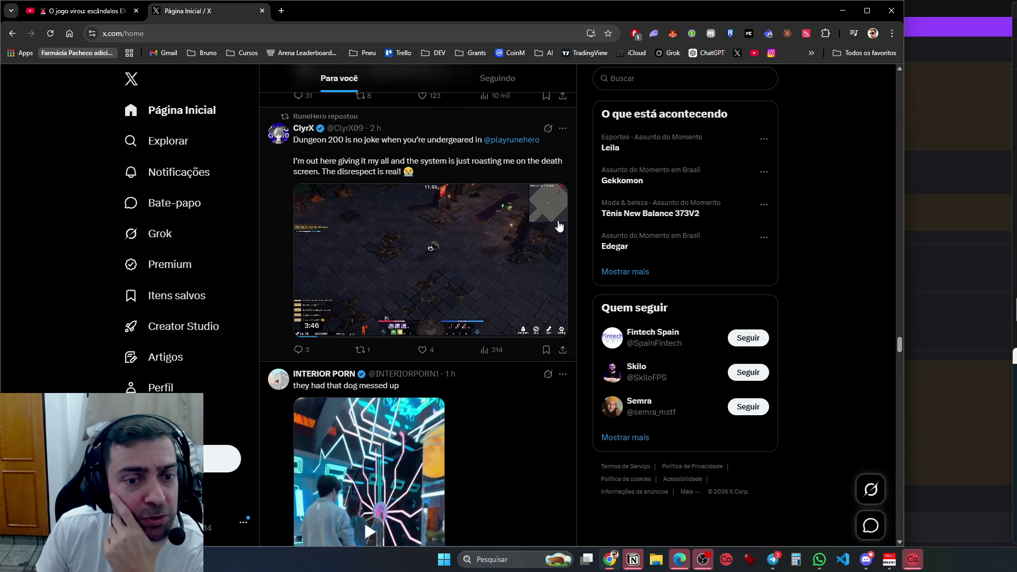
scroll(560, 225, down, 1)
scroll(560, 225, down, 3)
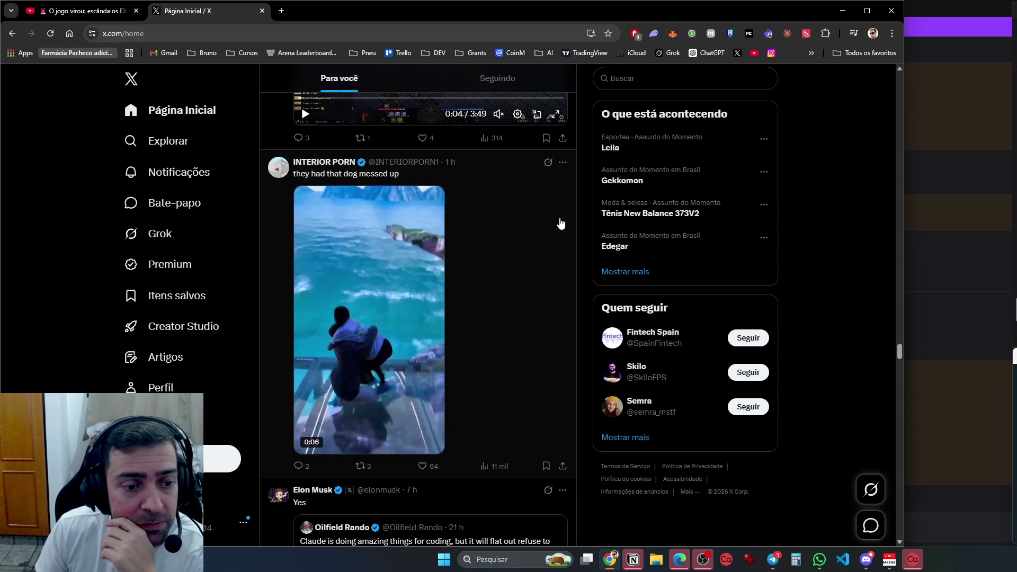
scroll(561, 223, down, 6)
scroll(561, 223, down, 4)
scroll(561, 223, up, 2)
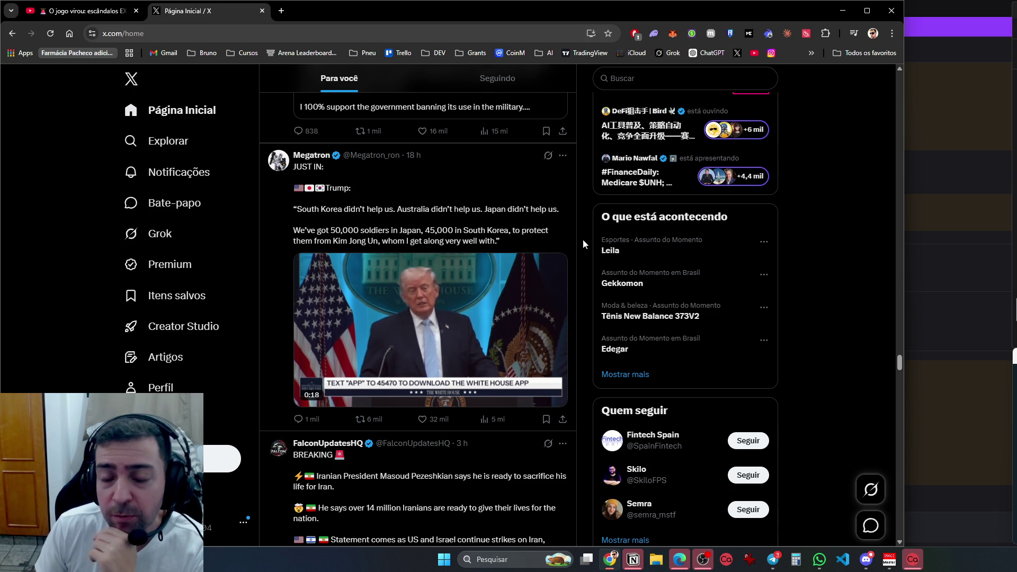
Pause the White House press video and scroll down to the FalconUpdatesHQ BREAKING post on Iran
mouse_move(500, 398)
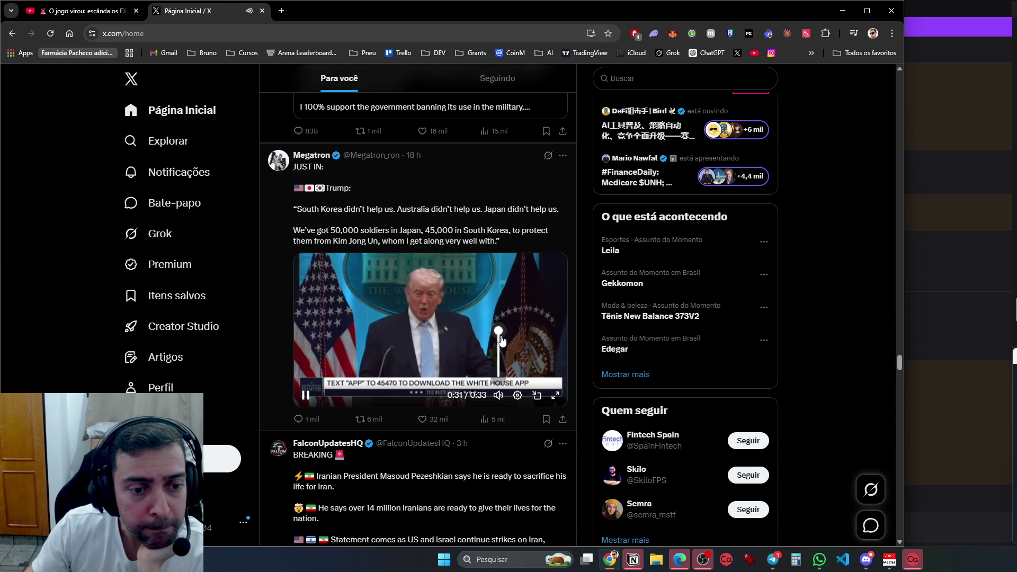
click(305, 395)
scroll(327, 419, down, 5)
scroll(366, 433, up, 5)
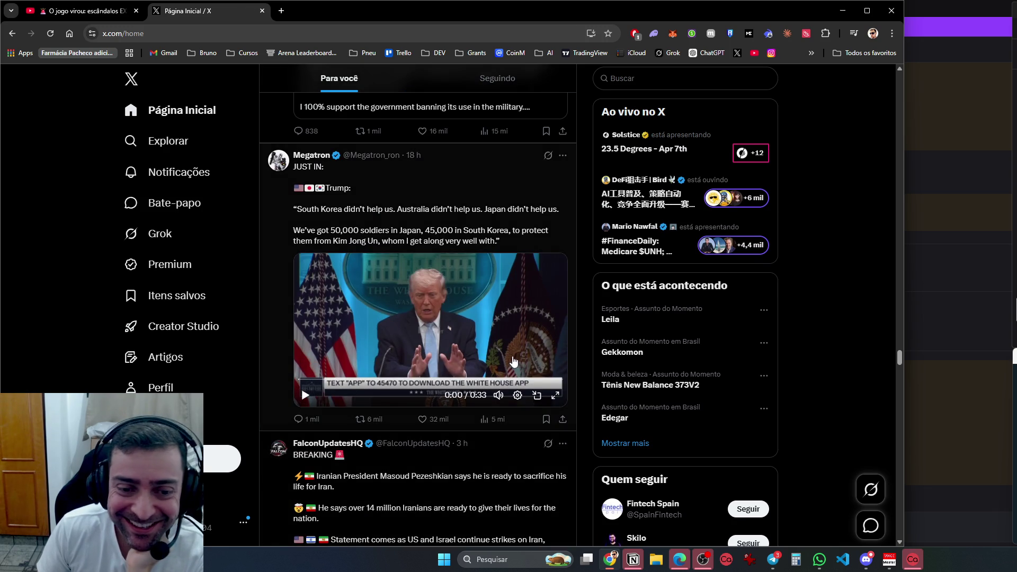
scroll(298, 413, down, 5)
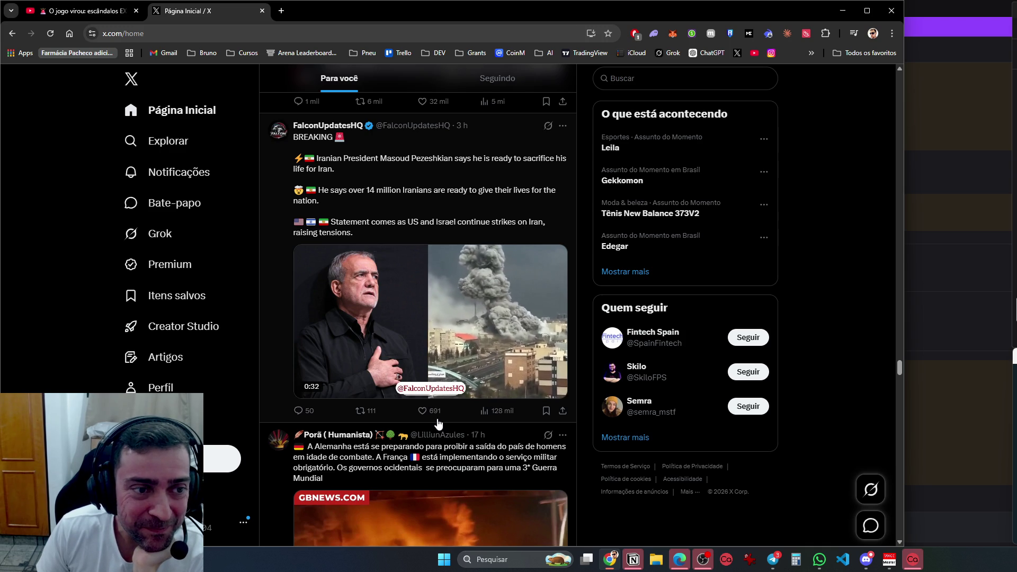
Scroll down to the video post on Strait of Hormuz traffic reaching its highest in weeks
scroll(437, 420, down, 5)
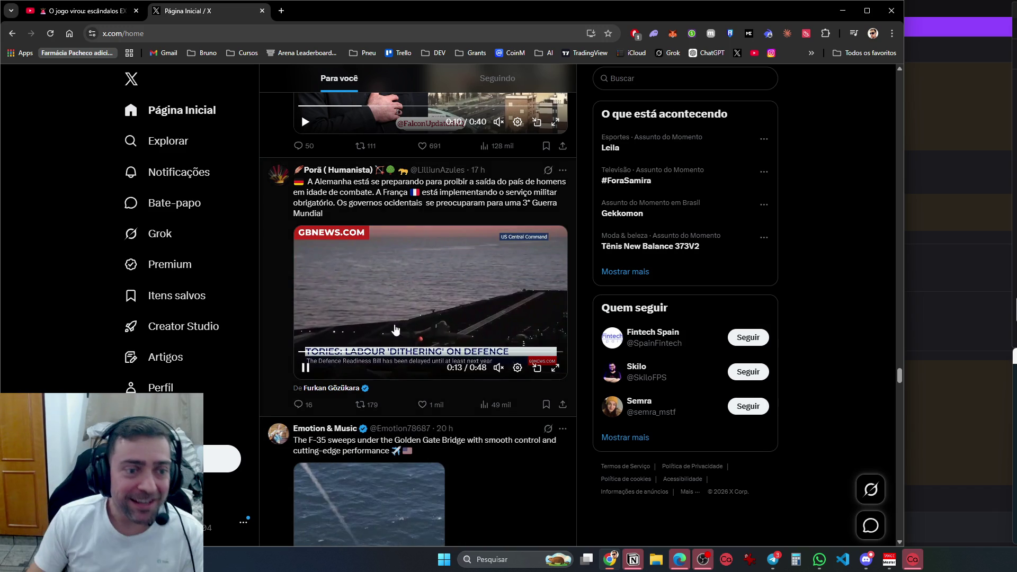
scroll(423, 205, down, 3)
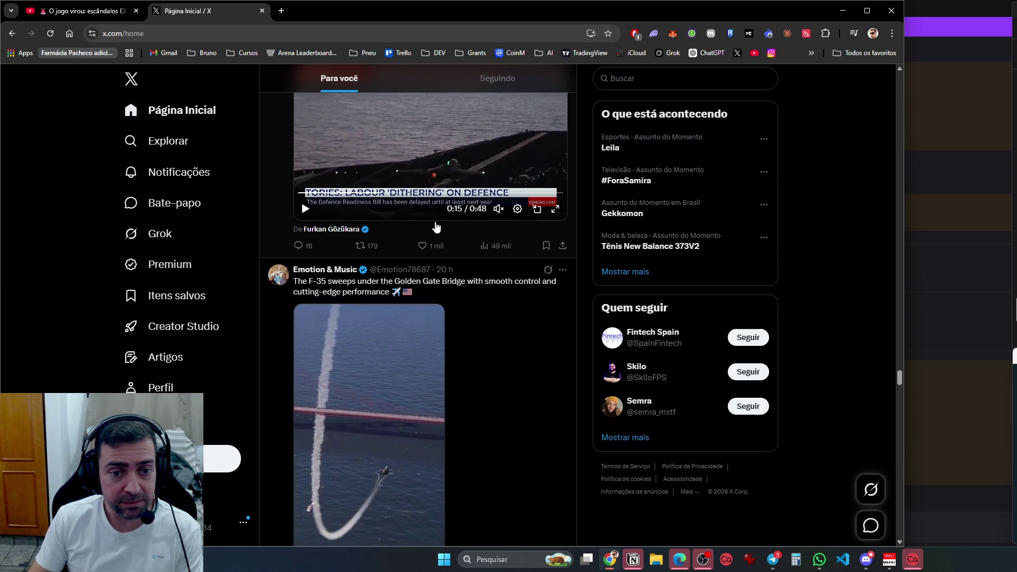
scroll(436, 228, down, 10)
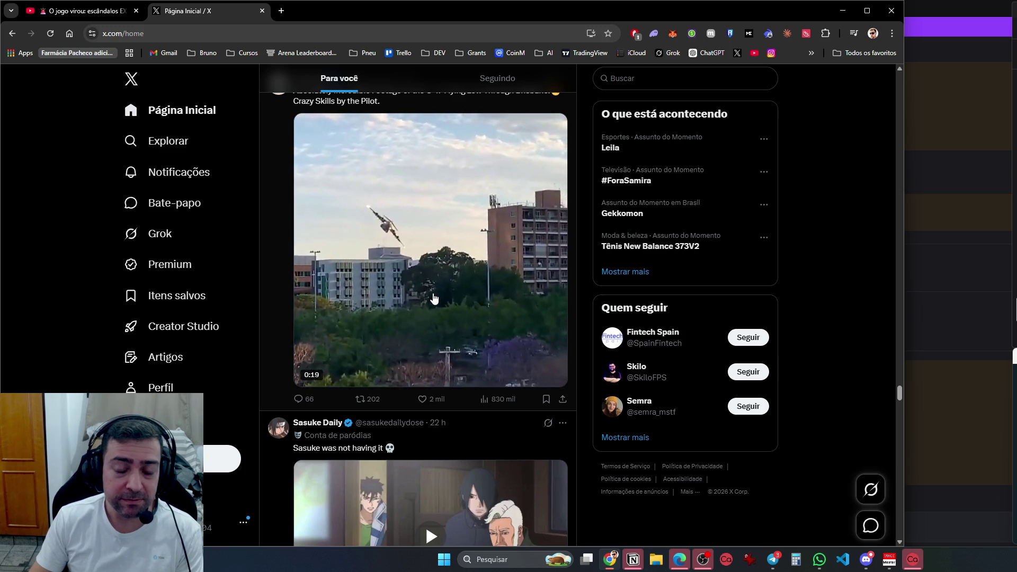
scroll(433, 297, up, 3)
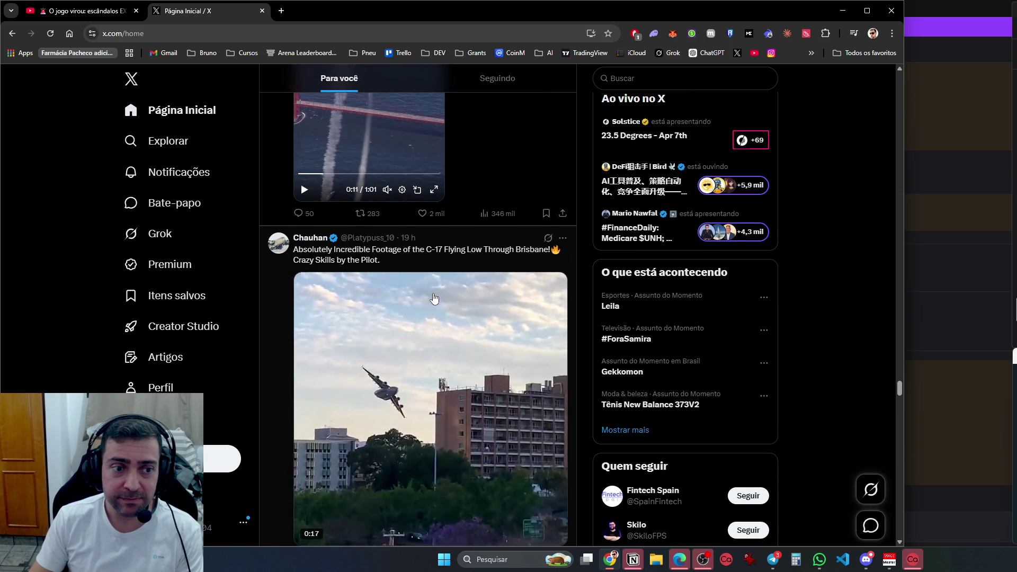
scroll(429, 324, down, 8)
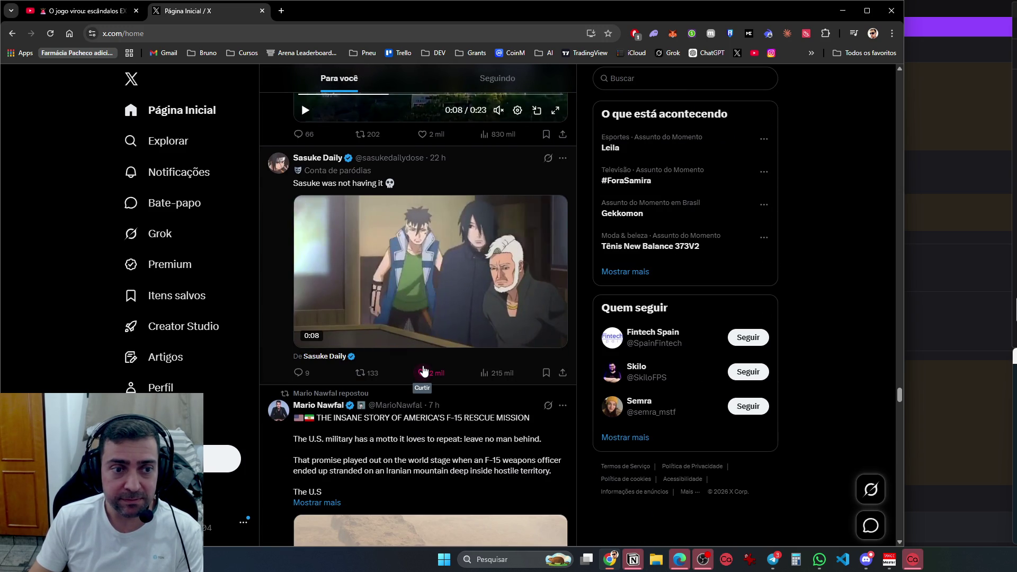
scroll(422, 370, down, 7)
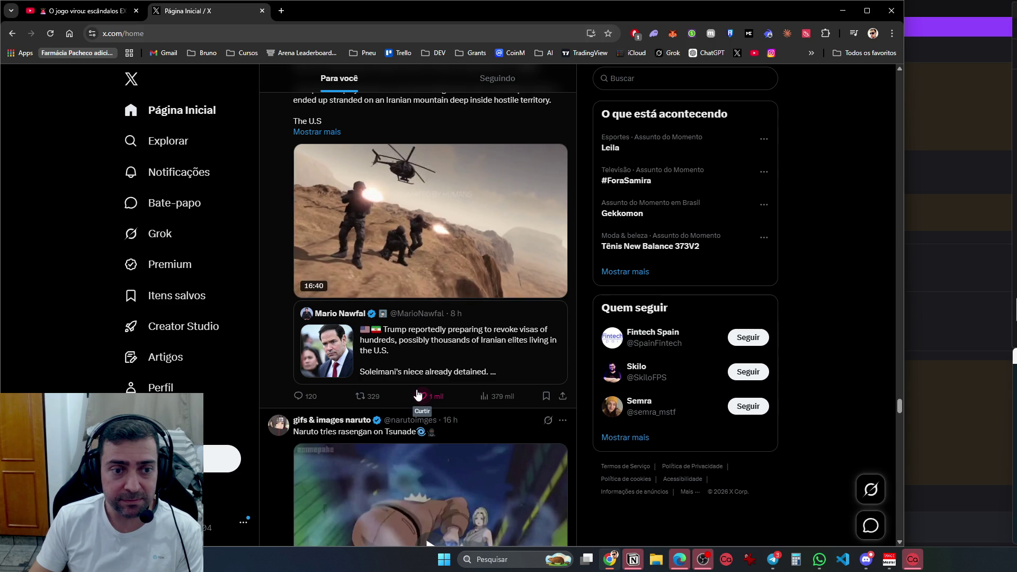
scroll(418, 394, down, 5)
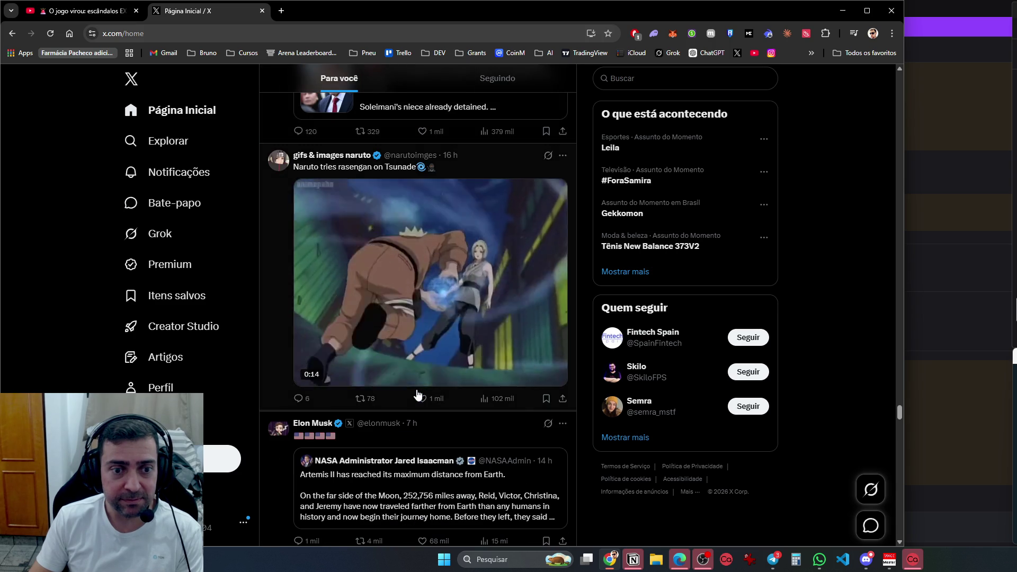
scroll(418, 395, down, 8)
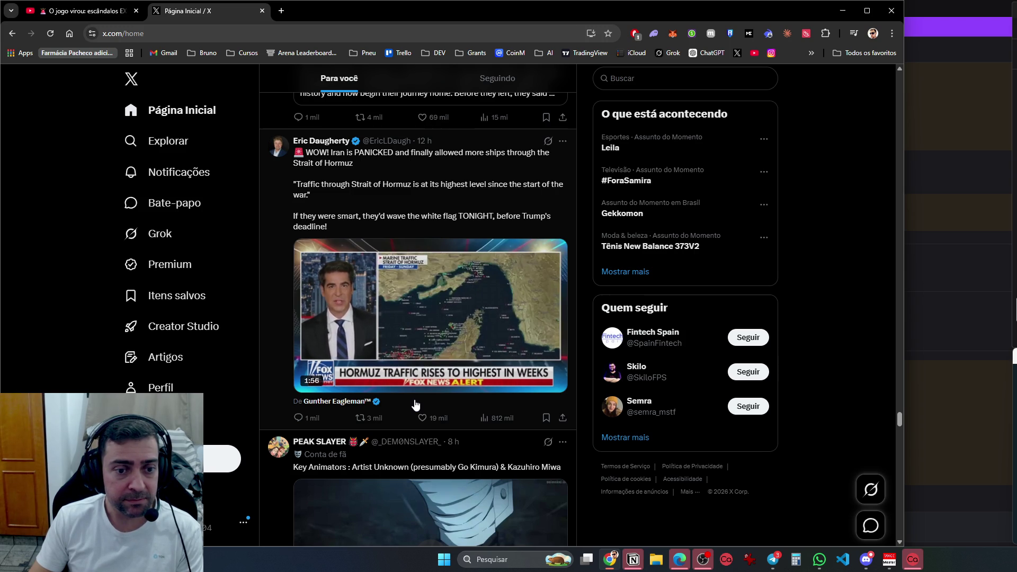
Scroll until the Hub4Learning cargo-ship anchor video is fully visible and let it autoplay
scroll(415, 405, down, 1)
scroll(416, 405, down, 2)
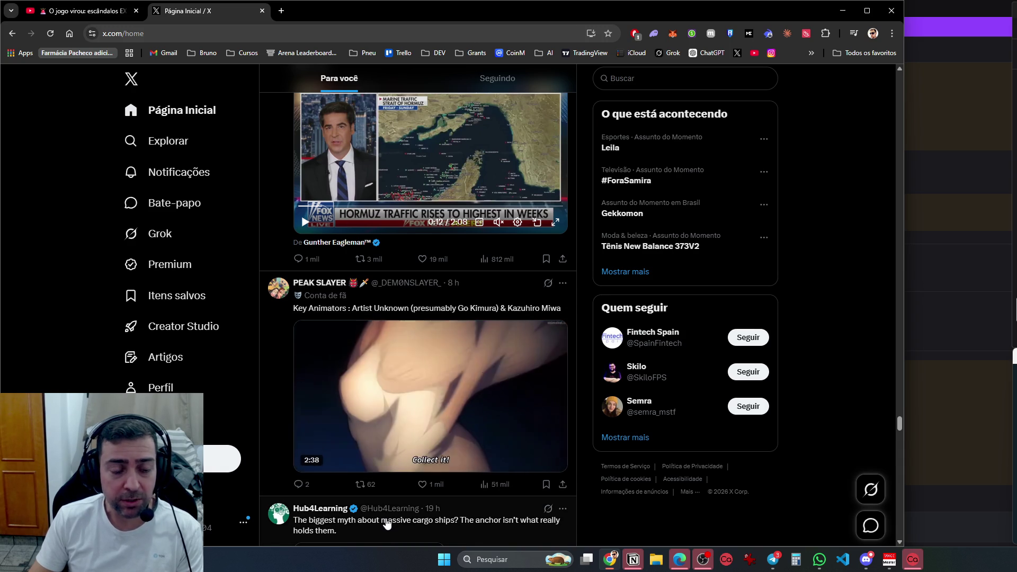
scroll(386, 523, down, 3)
scroll(386, 523, down, 3)
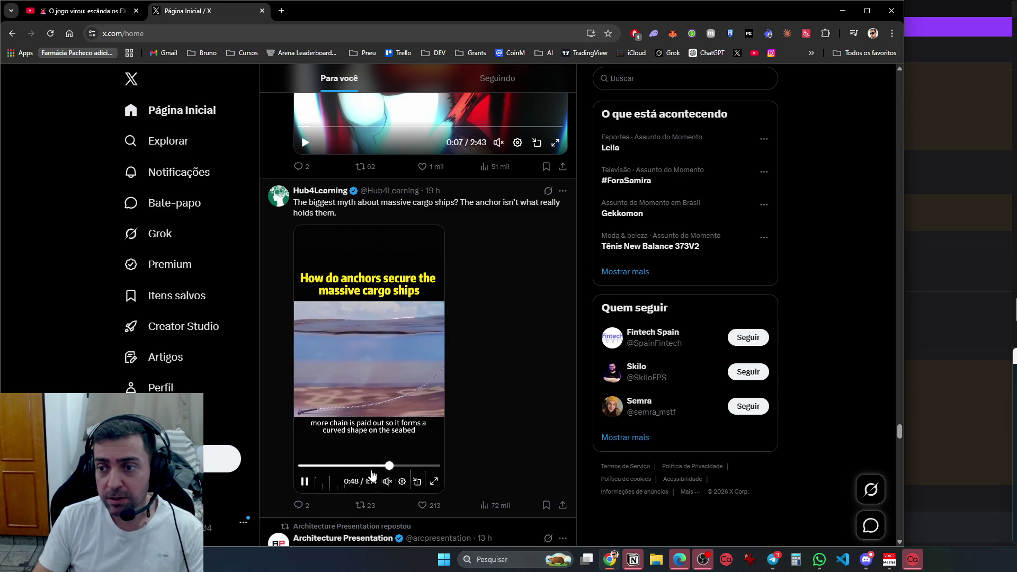
scroll(373, 473, down, 8)
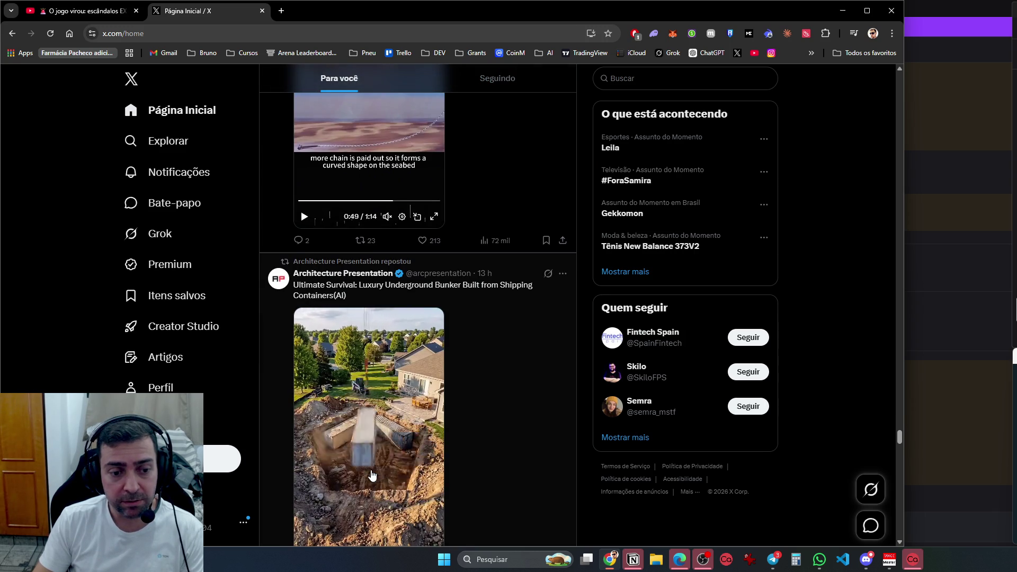
Scroll down to the quoted SPACE LIBERDADE video, unmute it and replay it from the start
scroll(566, 447, down, 4)
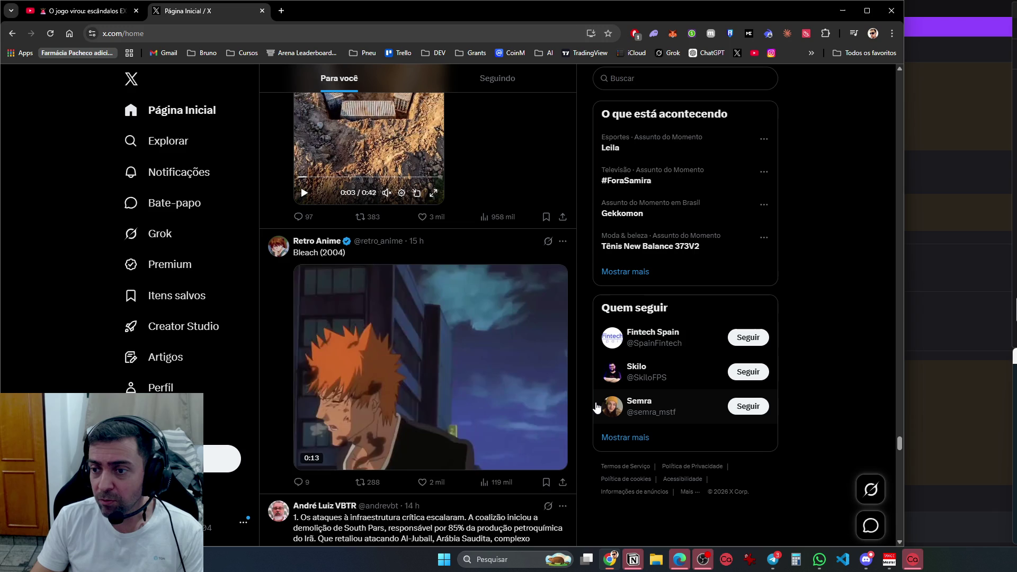
scroll(597, 407, down, 7)
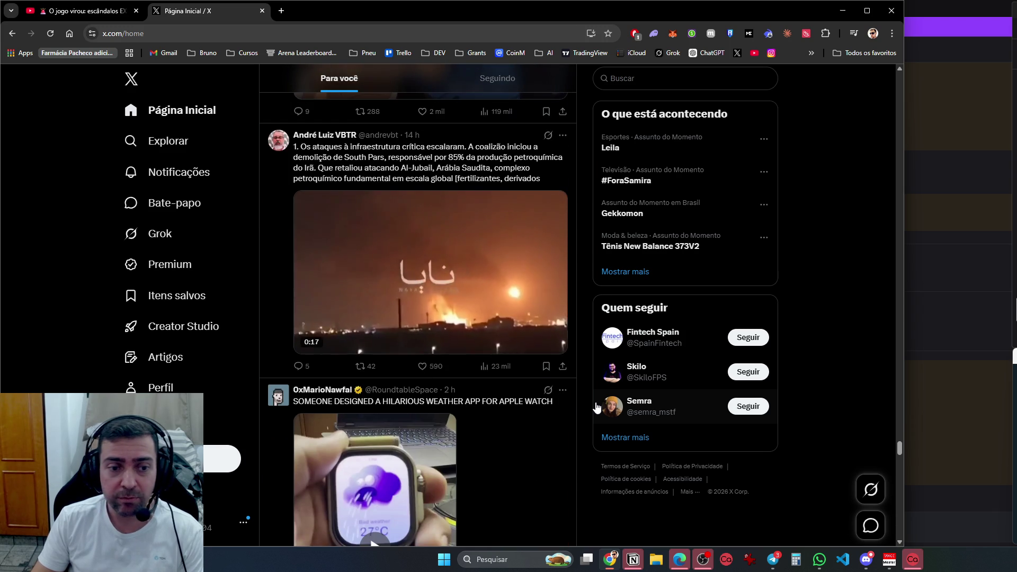
scroll(597, 408, down, 2)
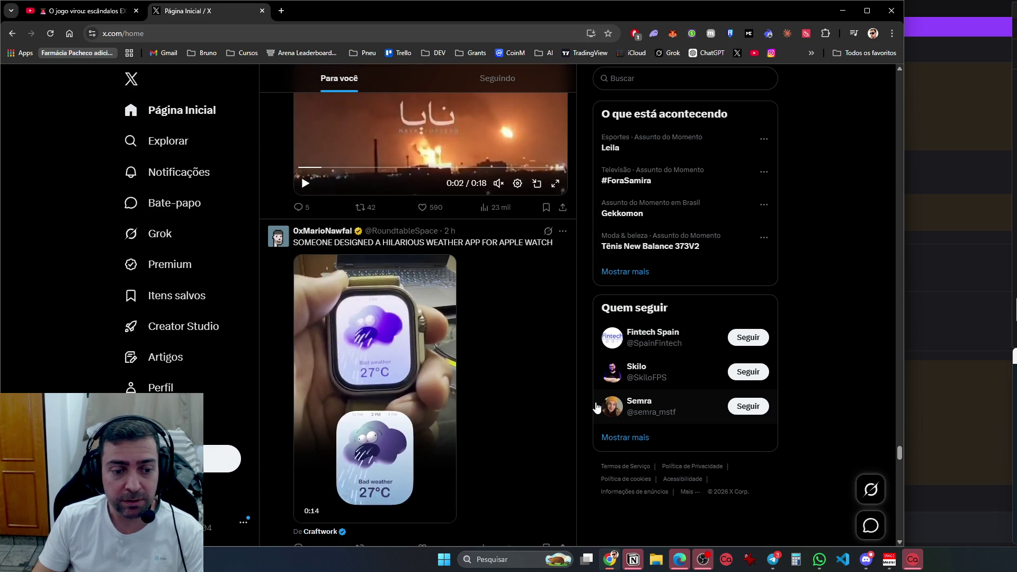
scroll(597, 407, down, 5)
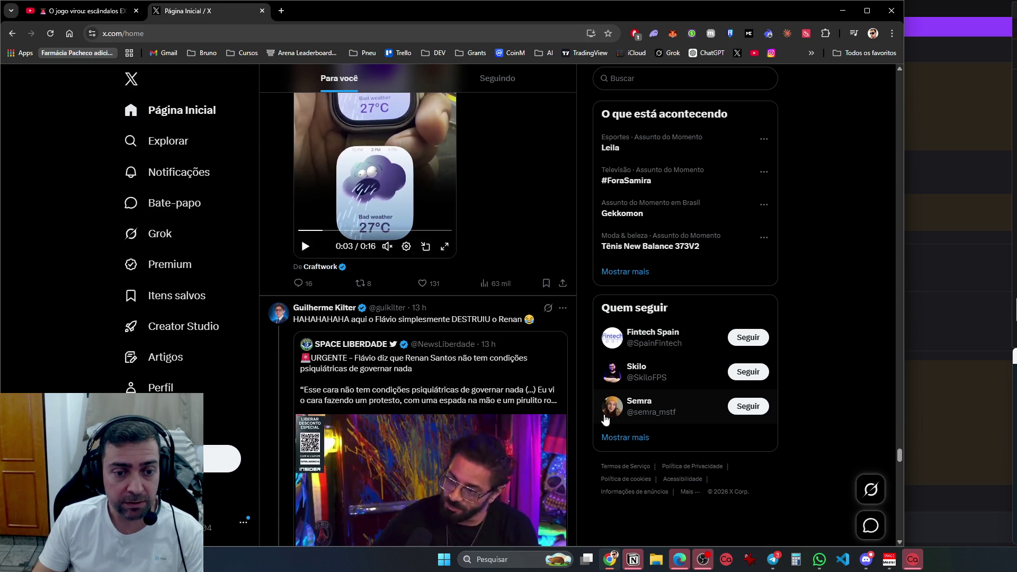
scroll(325, 461, down, 2)
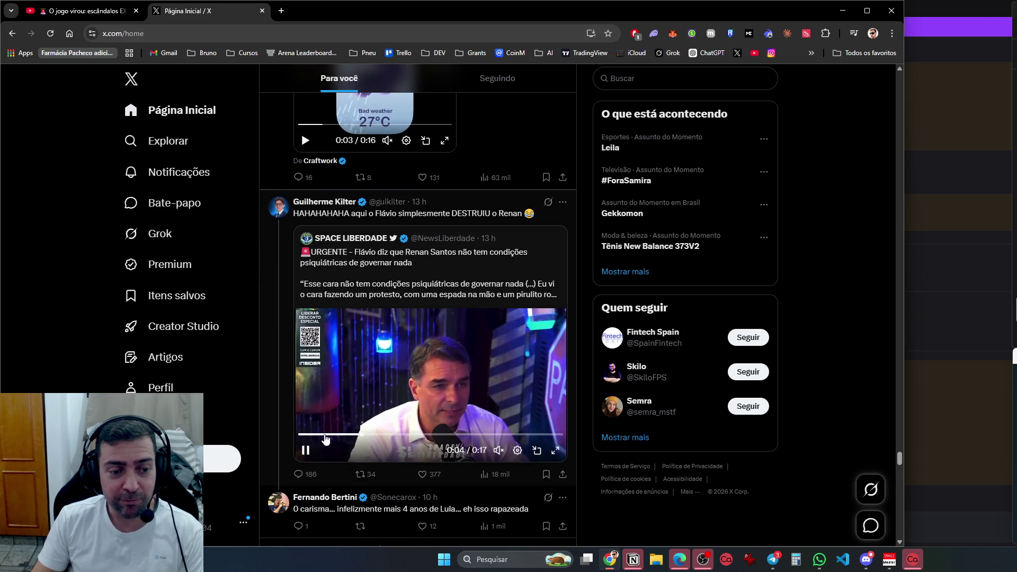
click(498, 449)
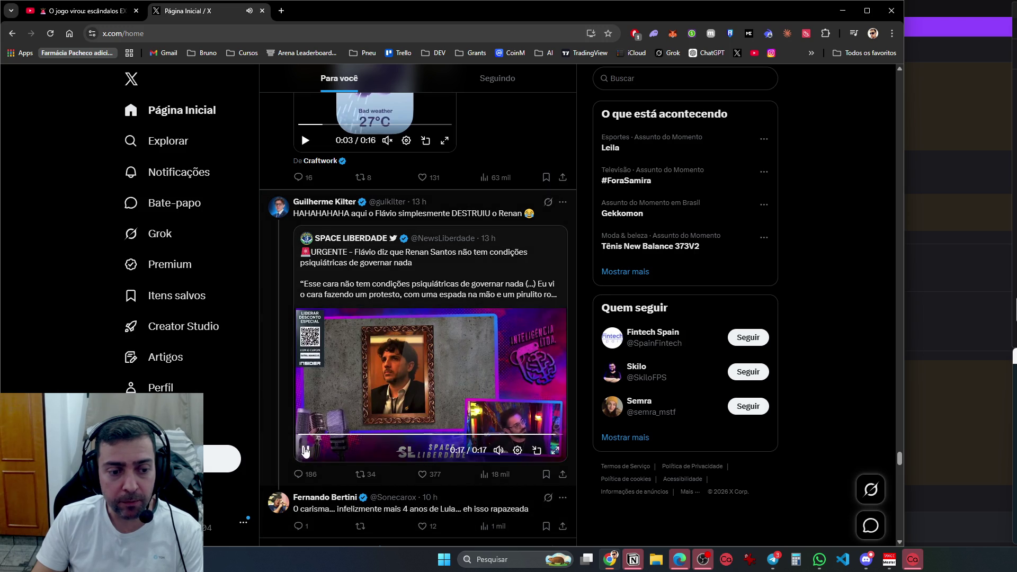
click(306, 451)
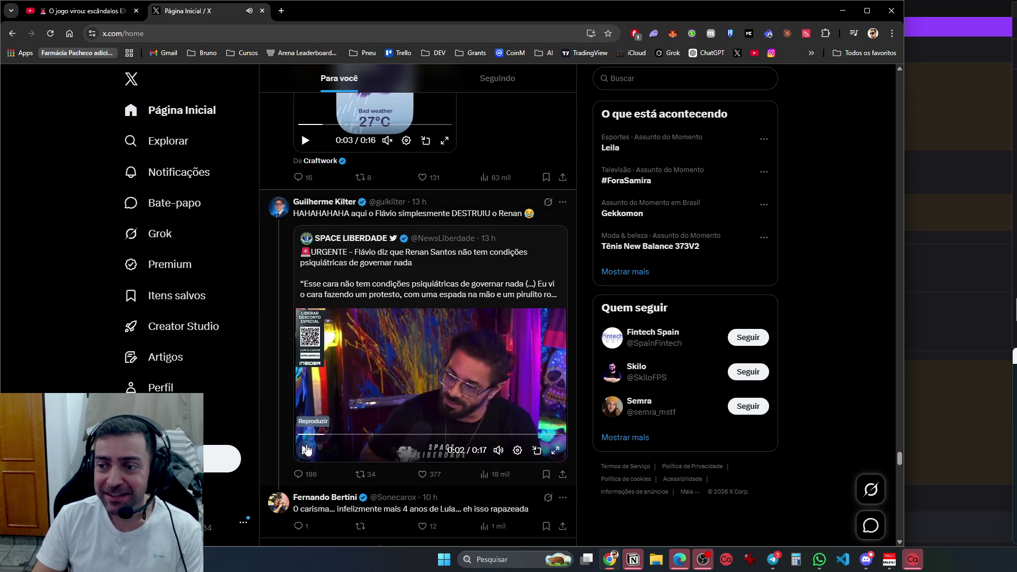
Pause the SPACE LIBERDADE clip and scroll on to the JORGETA HORAPLAY Berserk video post
click(306, 450)
scroll(310, 460, down, 5)
scroll(311, 468, down, 1)
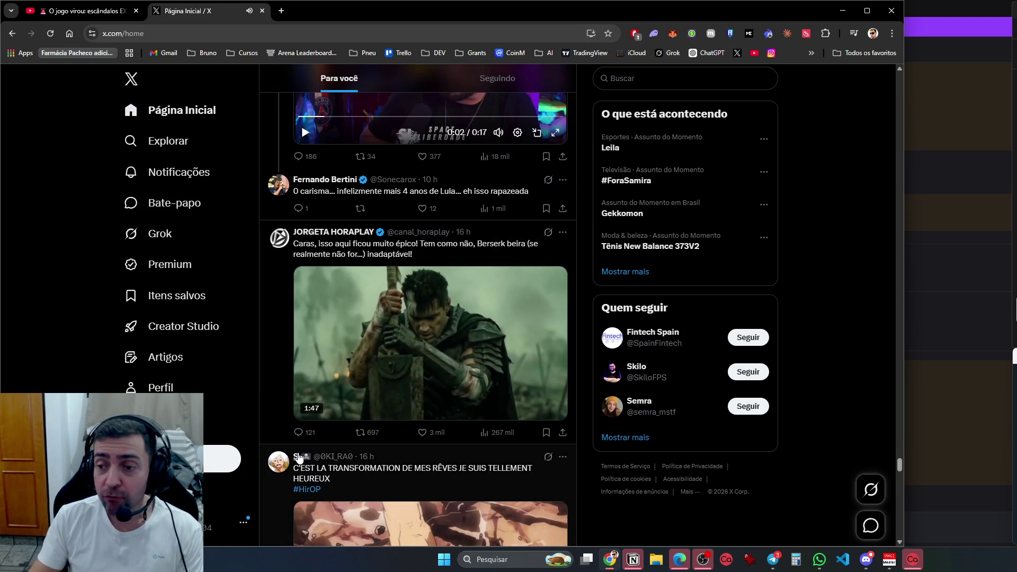
mouse_move(298, 456)
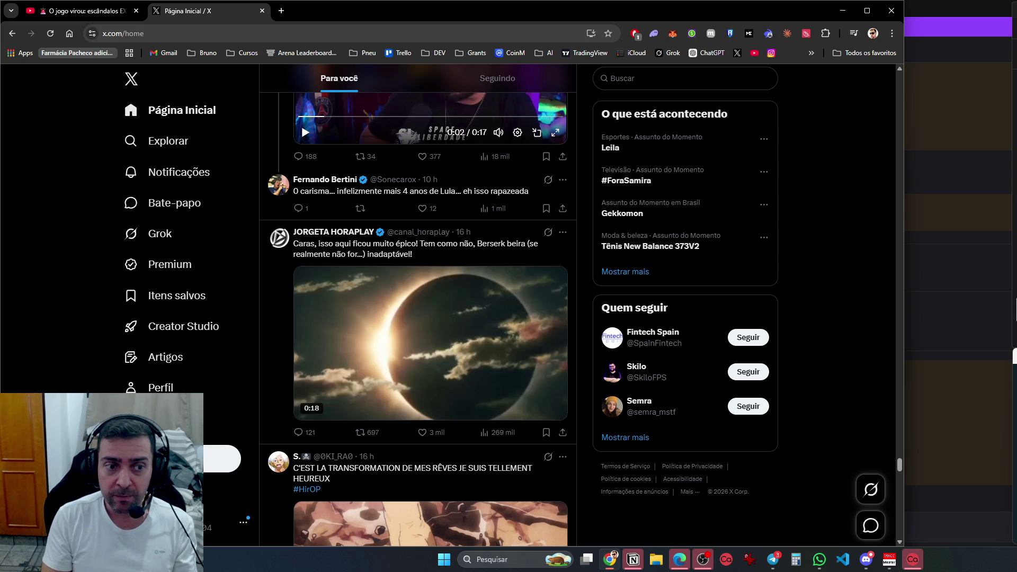
Scroll the For You feed past the shark and Fitness Guide bench-press posts to ATROPA CRYPTO
scroll(444, 348, down, 5)
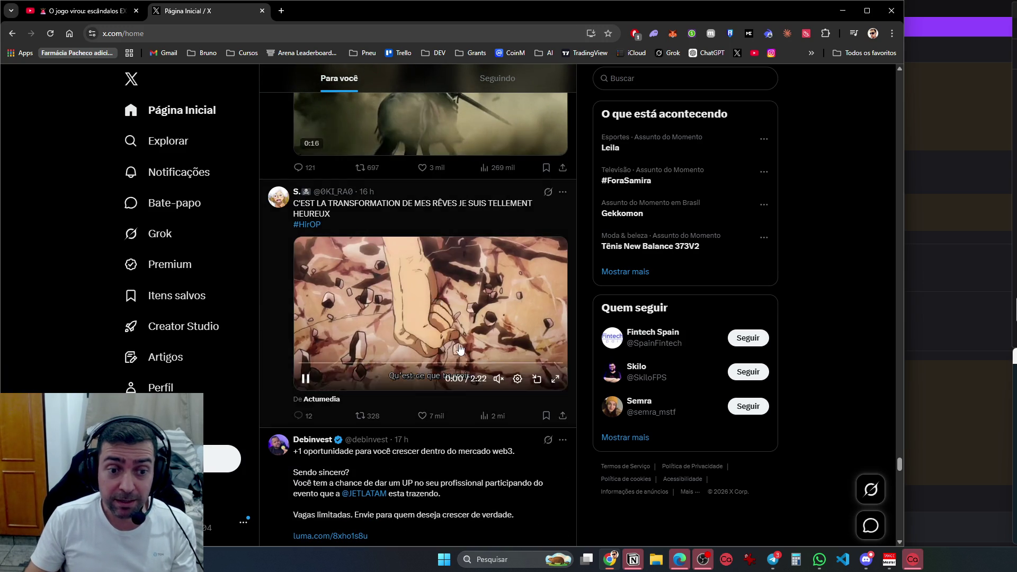
mouse_move(635, 403)
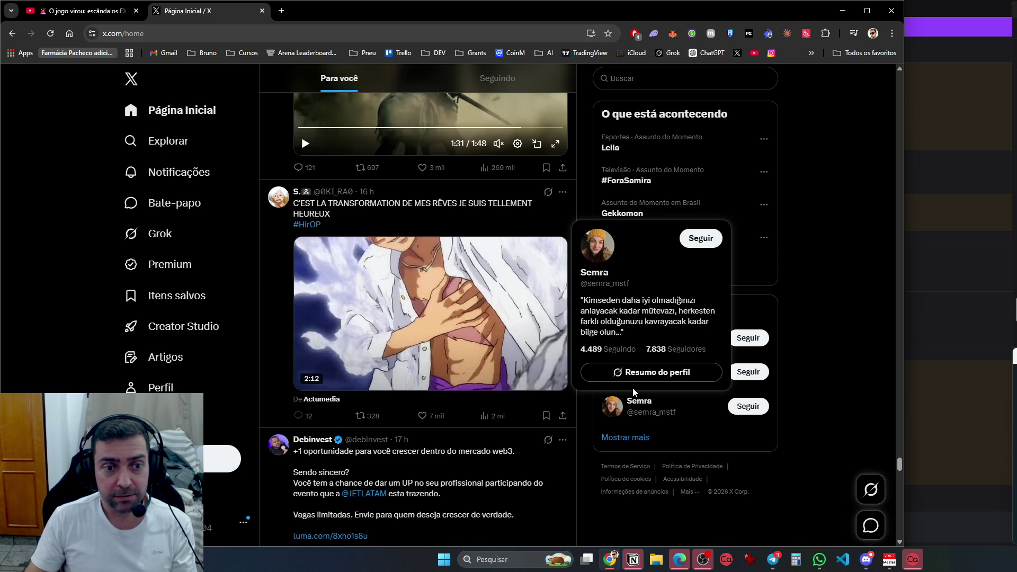
scroll(632, 388, down, 10)
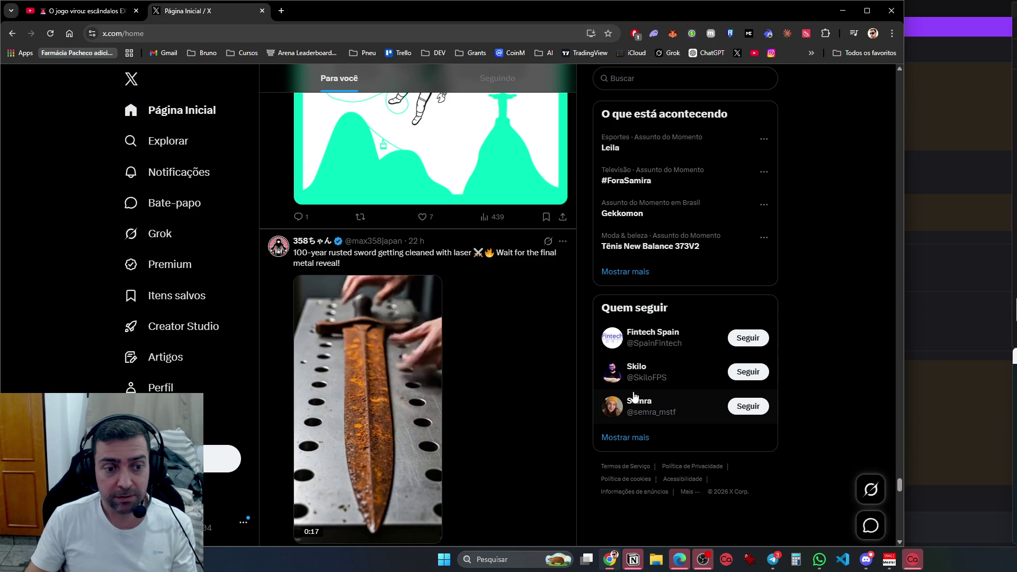
scroll(634, 396, down, 6)
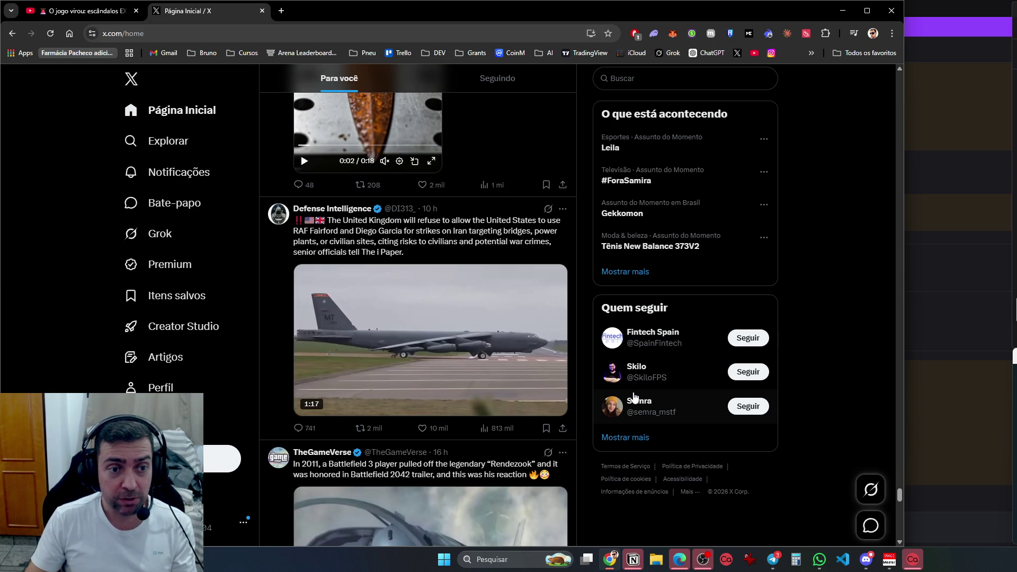
scroll(634, 396, down, 4)
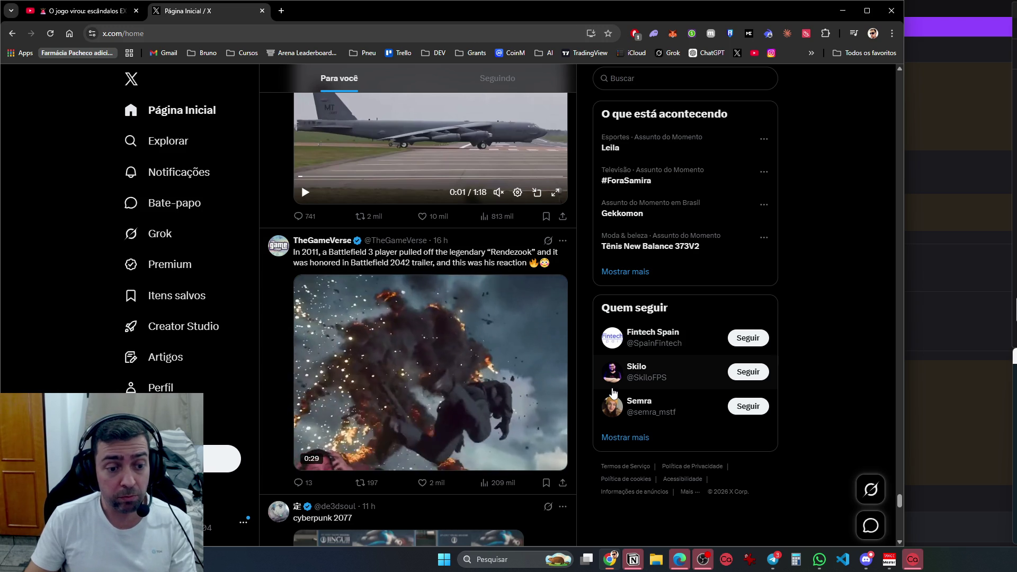
scroll(613, 391, down, 5)
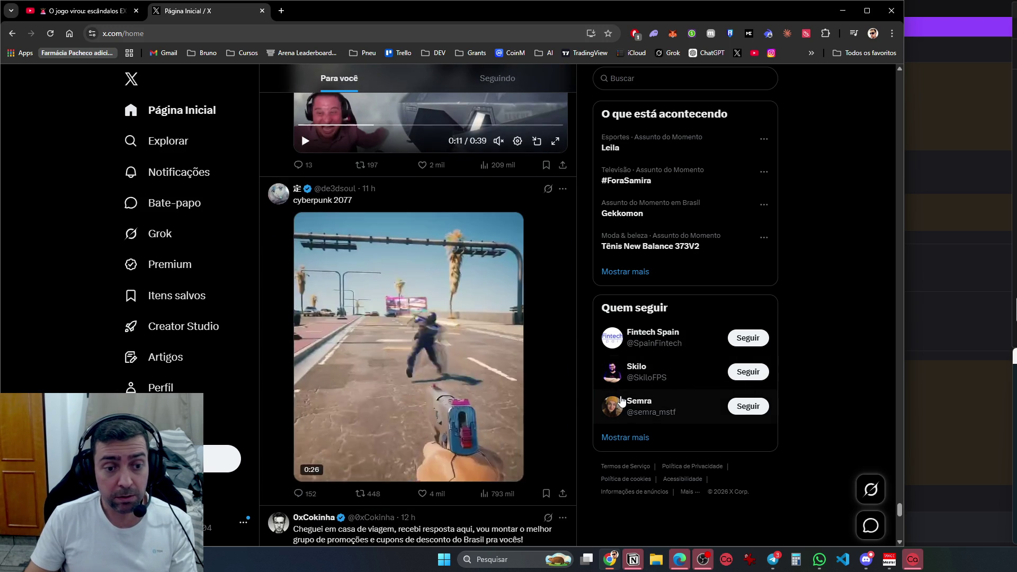
scroll(622, 401, down, 8)
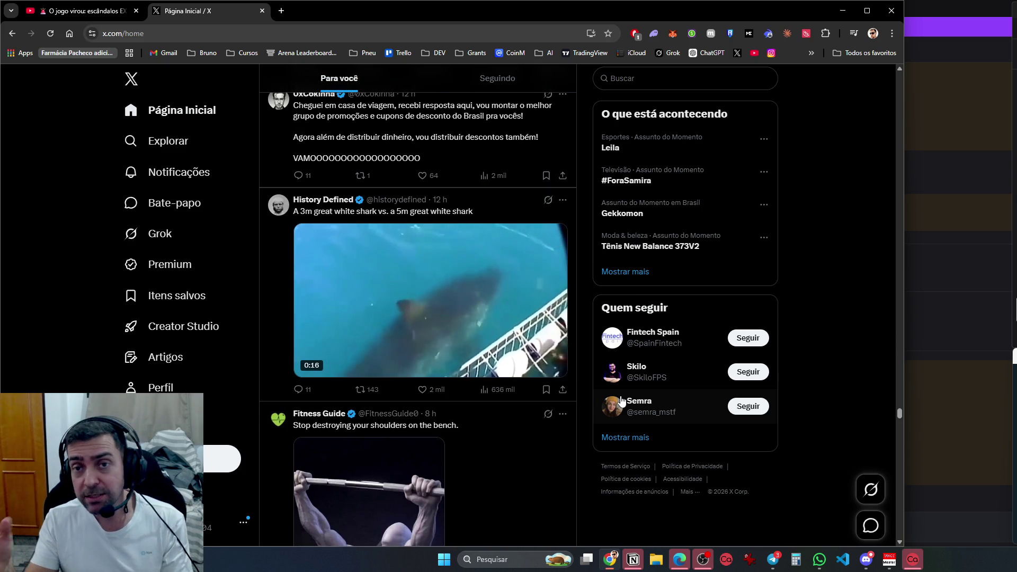
scroll(698, 359, down, 5)
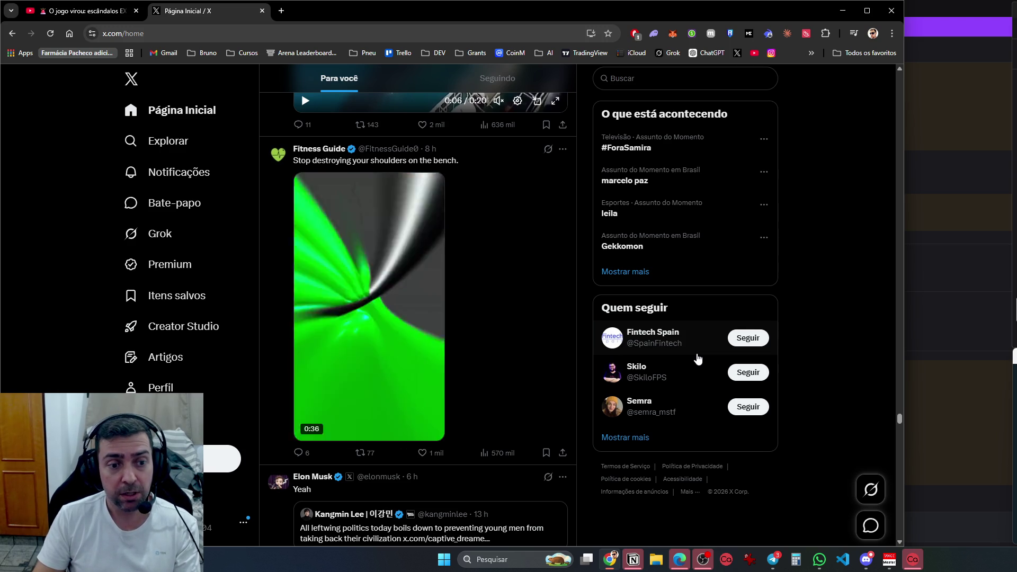
scroll(698, 359, down, 7)
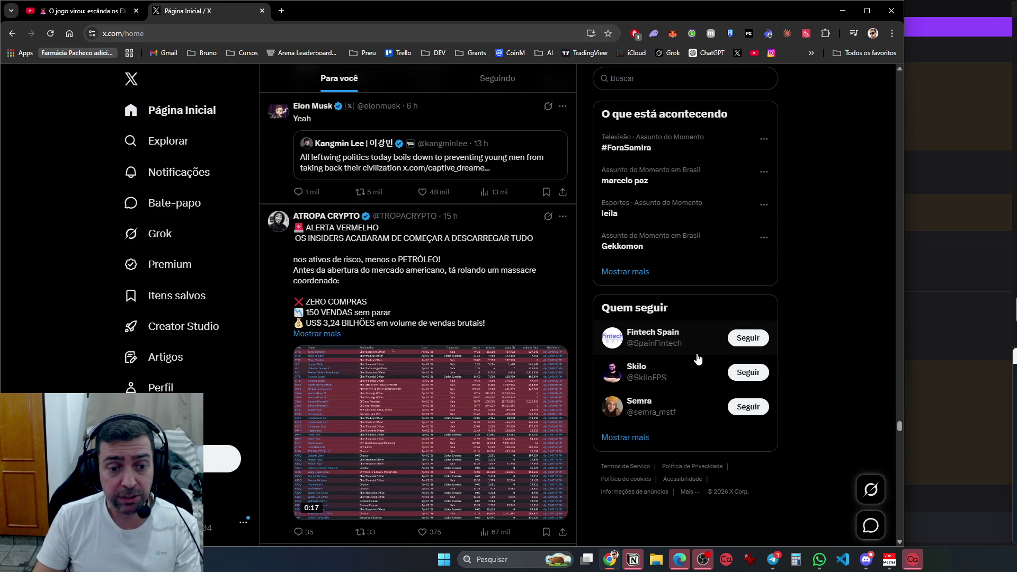
mouse_move(665, 351)
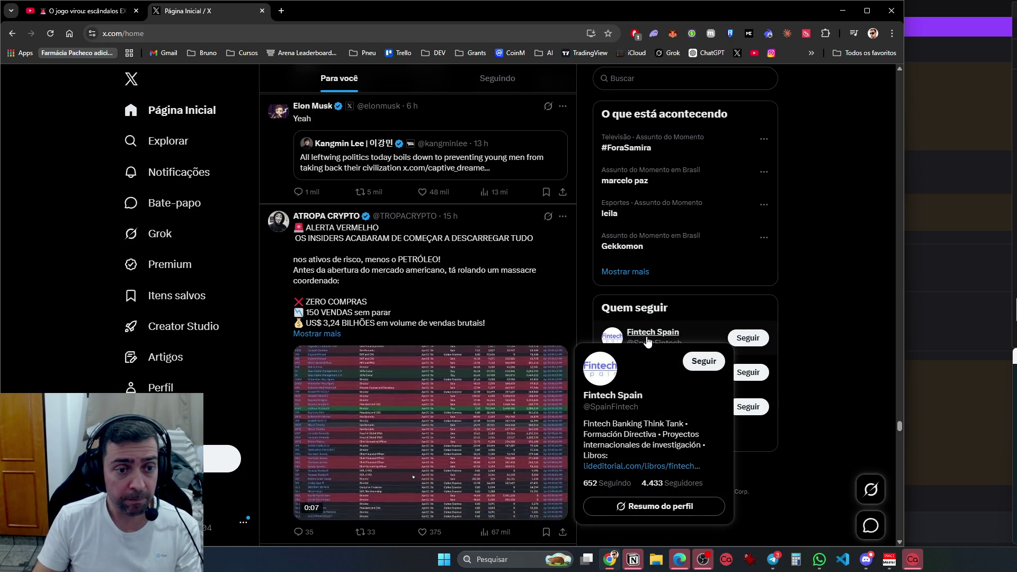
scroll(647, 342, down, 7)
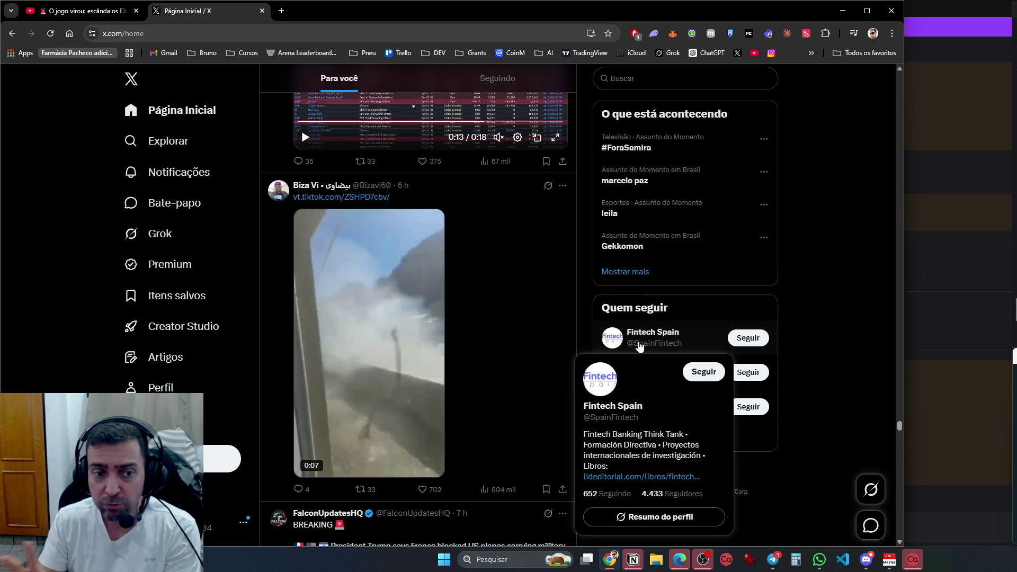
Scroll to the Carver Mac Studio post, preview Fintech Spain again, then continue to Latte's post
scroll(514, 374, down, 8)
scroll(515, 374, down, 7)
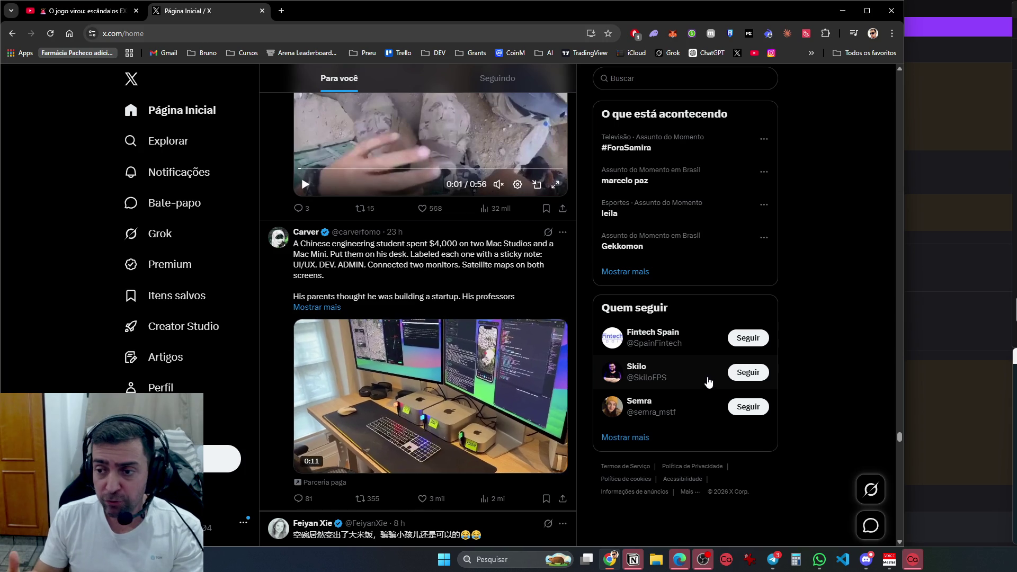
scroll(646, 355, down, 1)
scroll(646, 355, down, 1)
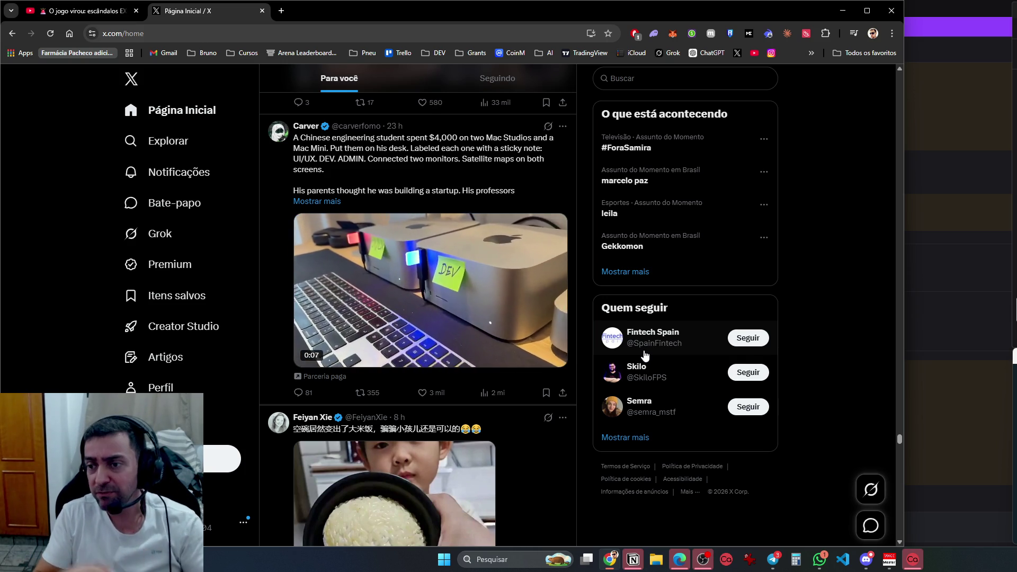
mouse_move(645, 351)
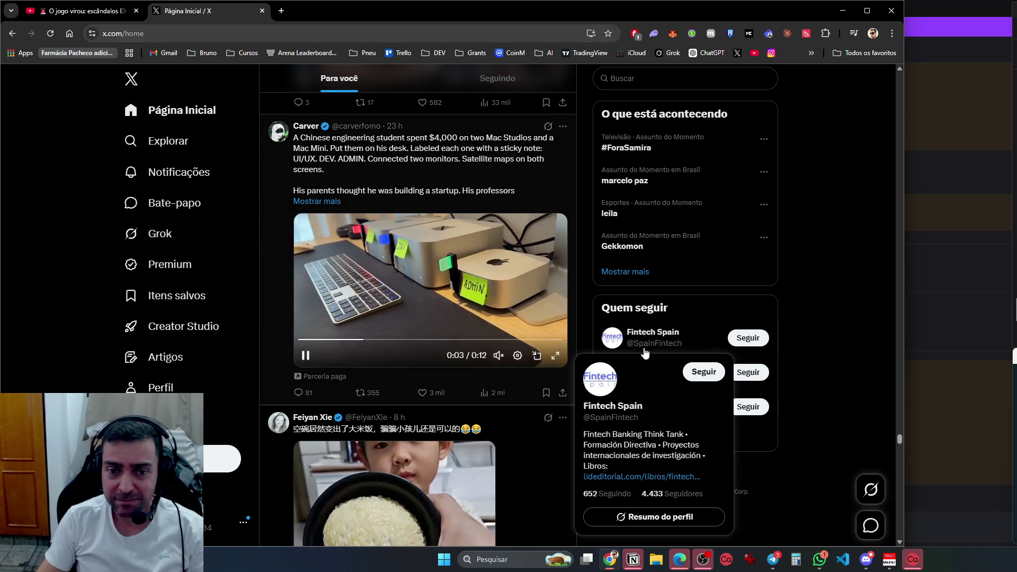
scroll(851, 414, down, 5)
scroll(752, 405, down, 14)
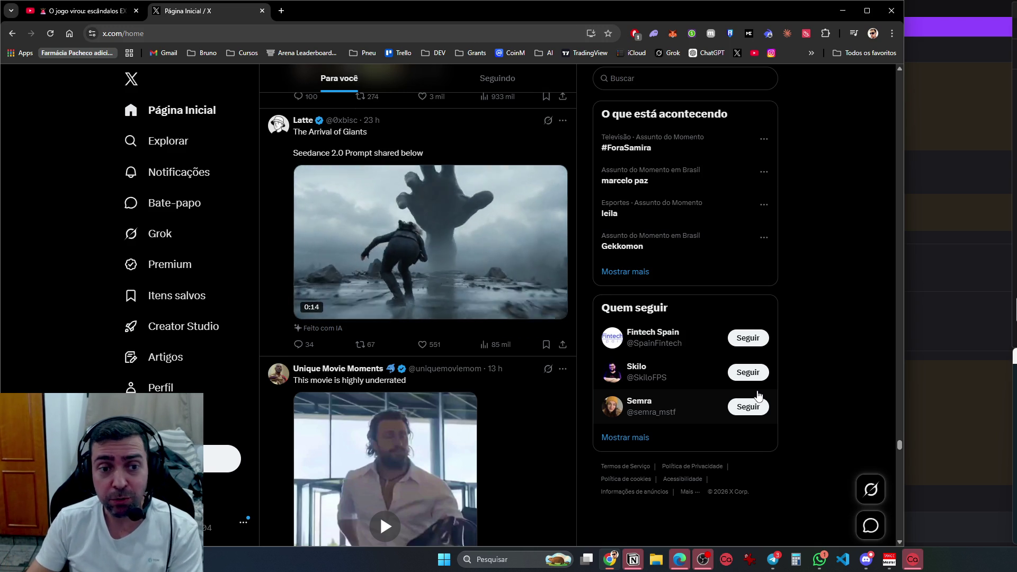
scroll(758, 395, down, 10)
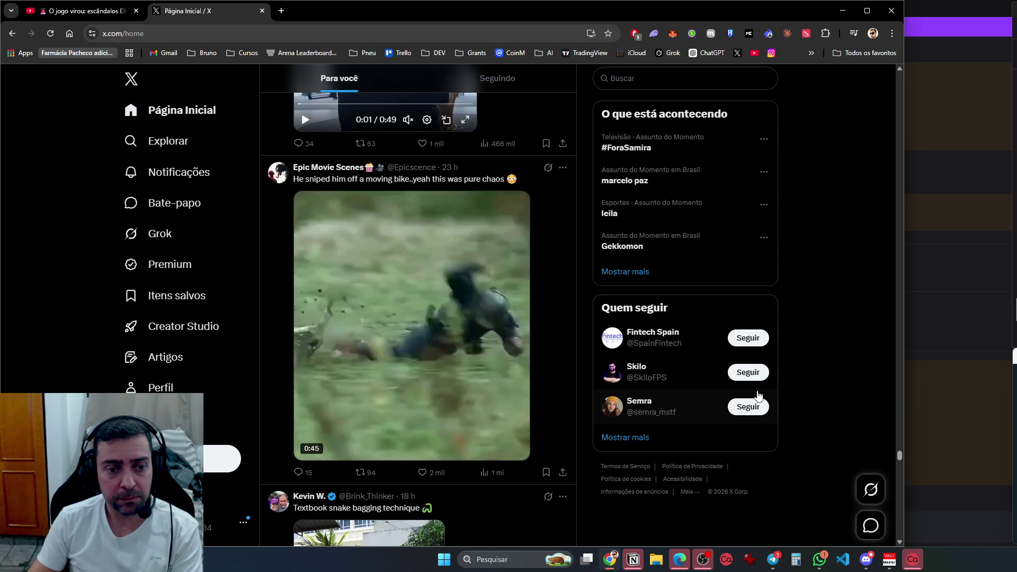
scroll(759, 396, down, 5)
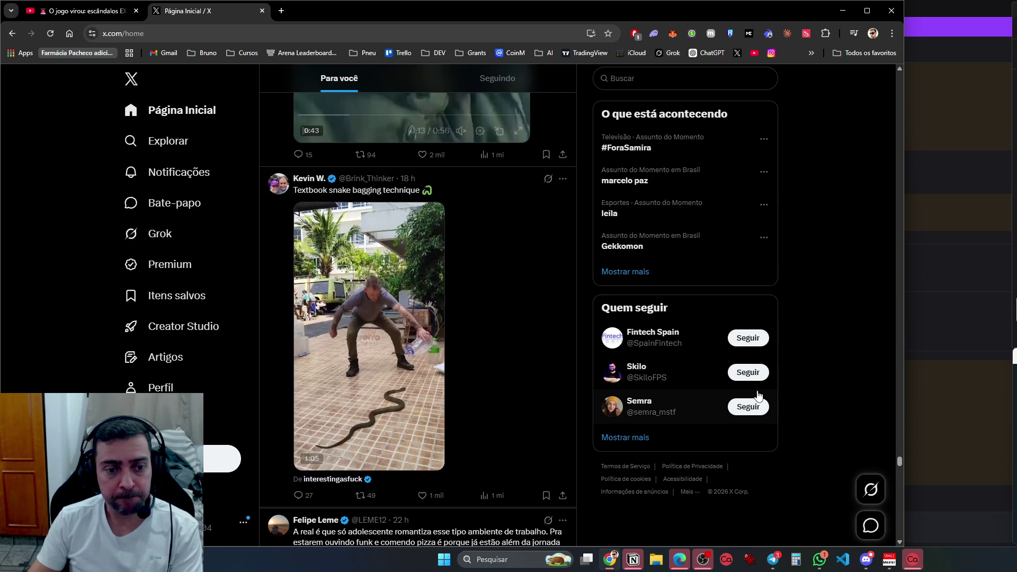
scroll(759, 396, down, 5)
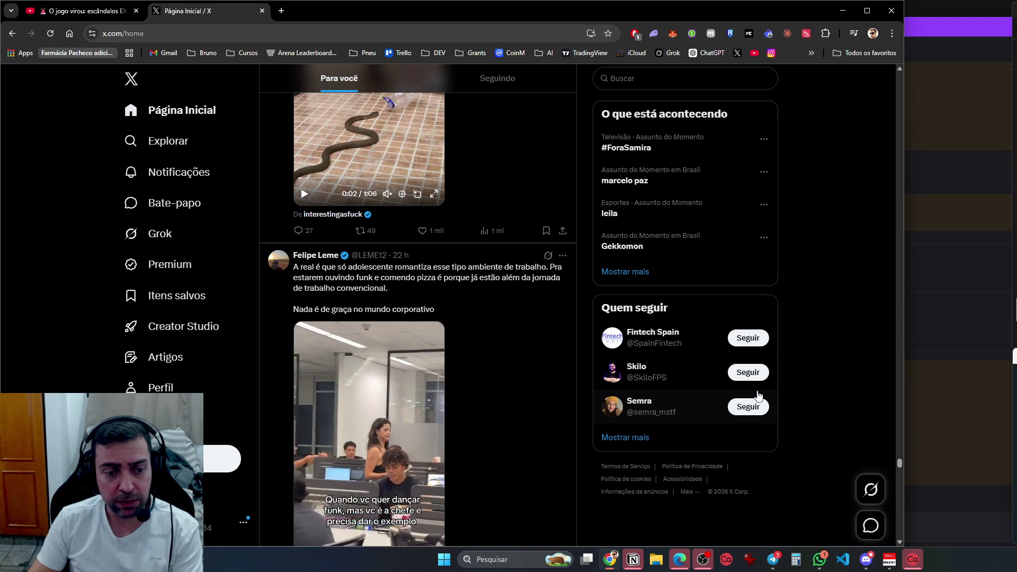
scroll(758, 395, down, 10)
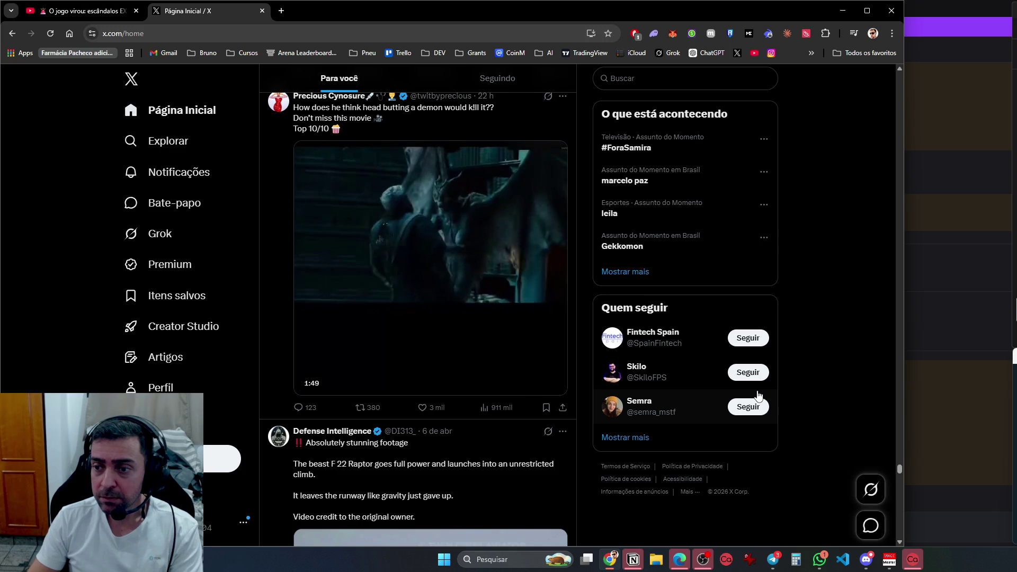
scroll(758, 395, down, 5)
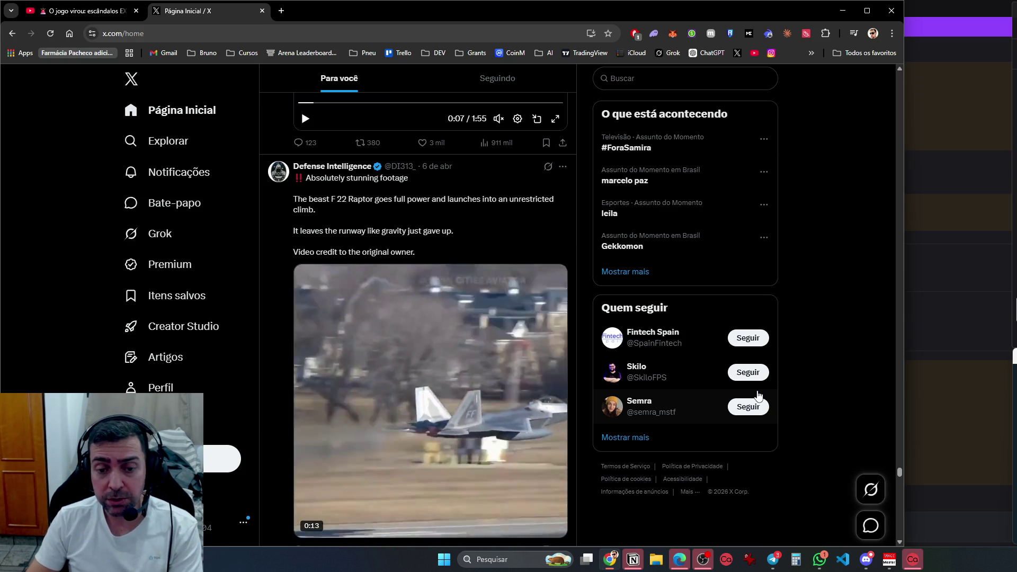
scroll(759, 396, down, 1)
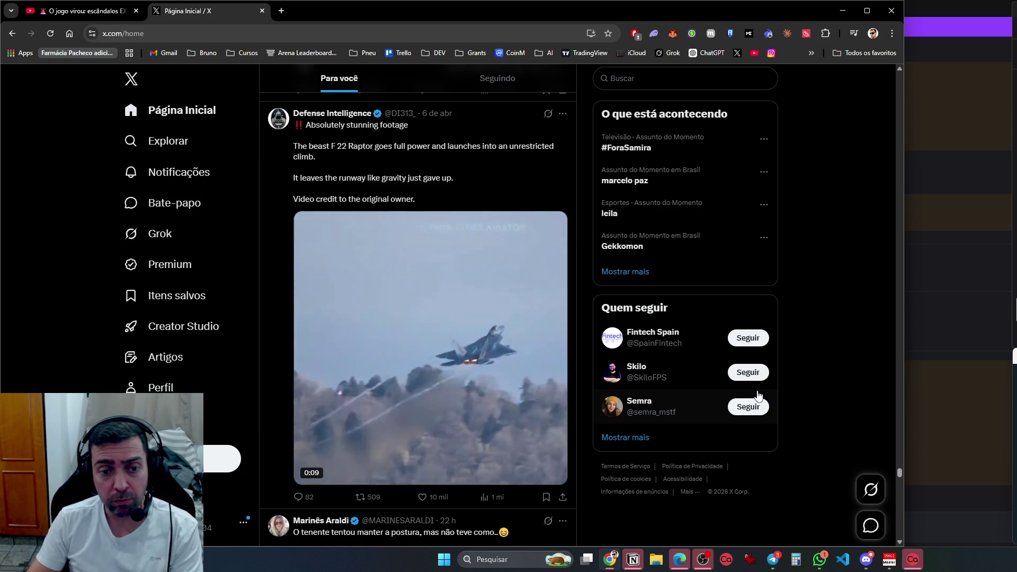
scroll(758, 396, down, 2)
scroll(757, 395, up, 2)
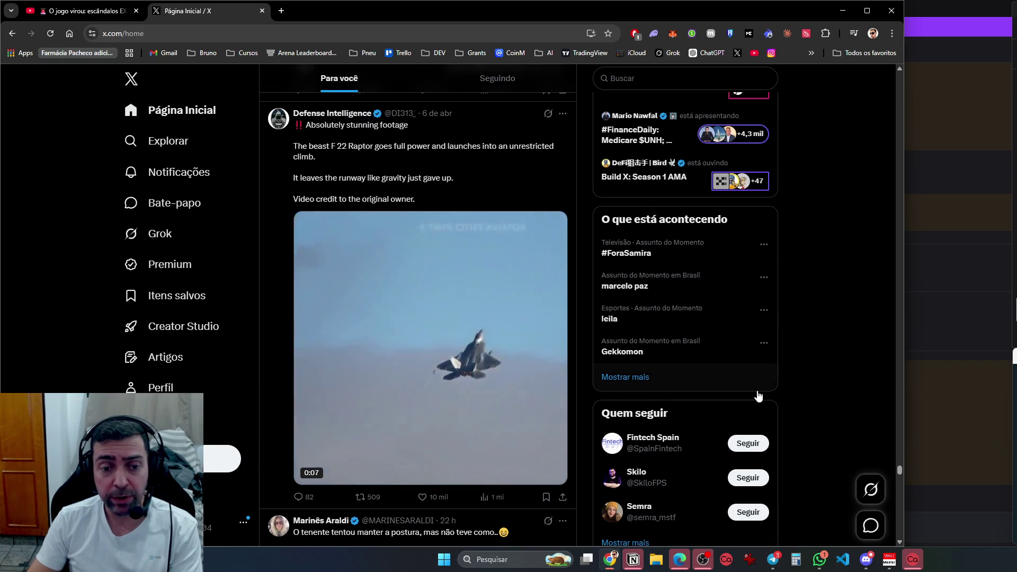
scroll(758, 394, down, 7)
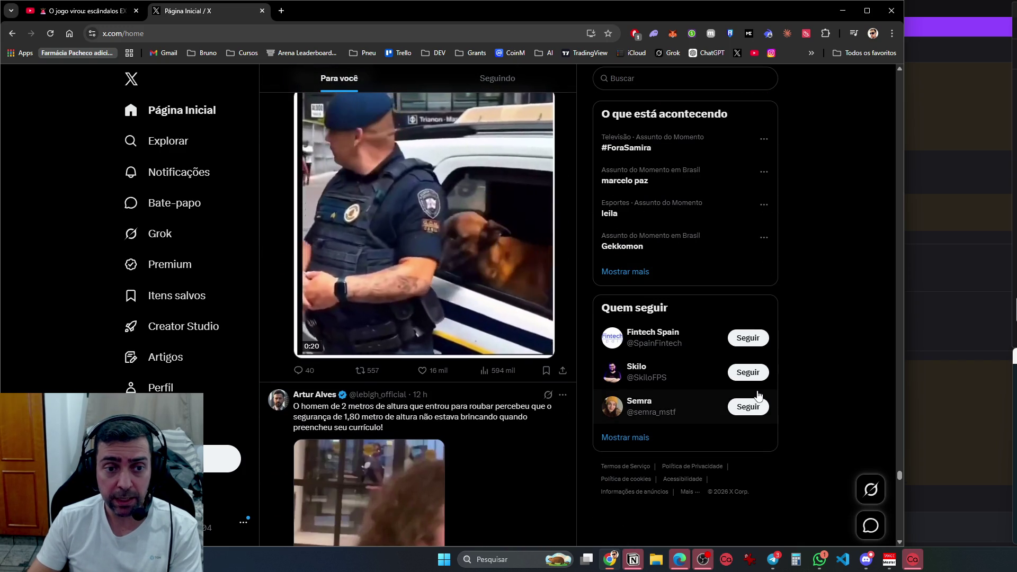
scroll(759, 395, down, 5)
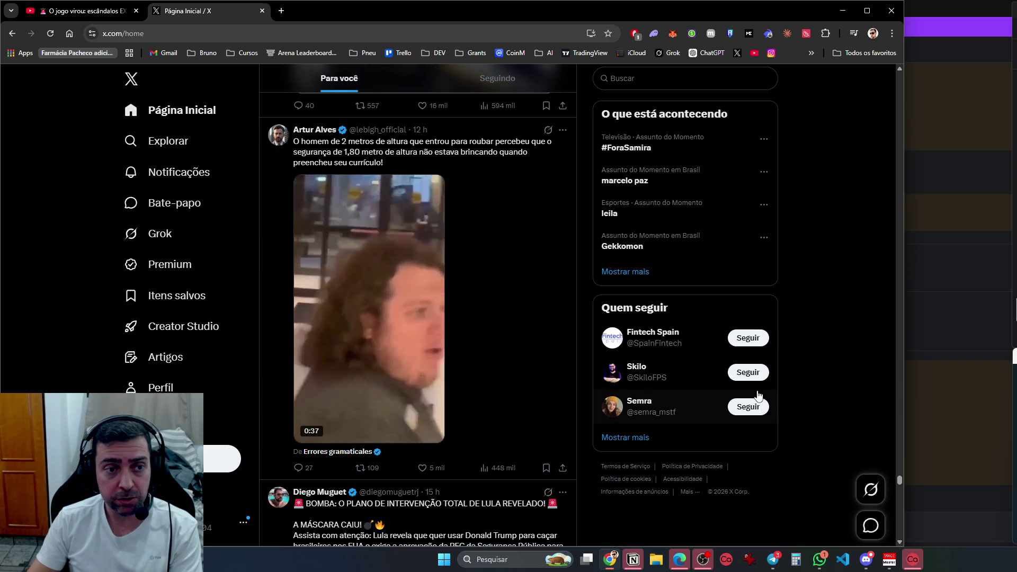
scroll(758, 395, down, 3)
scroll(758, 396, up, 4)
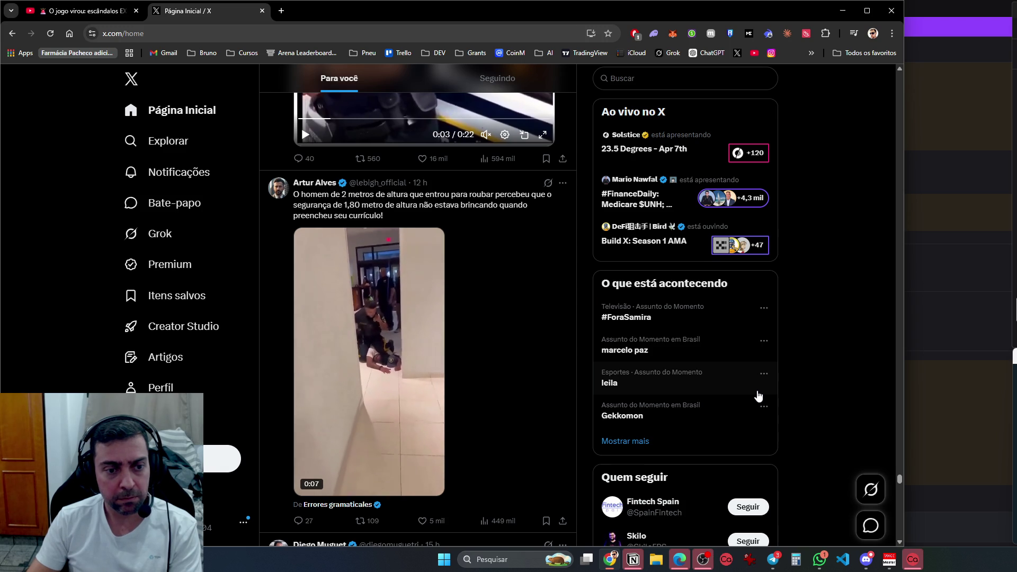
scroll(759, 396, down, 7)
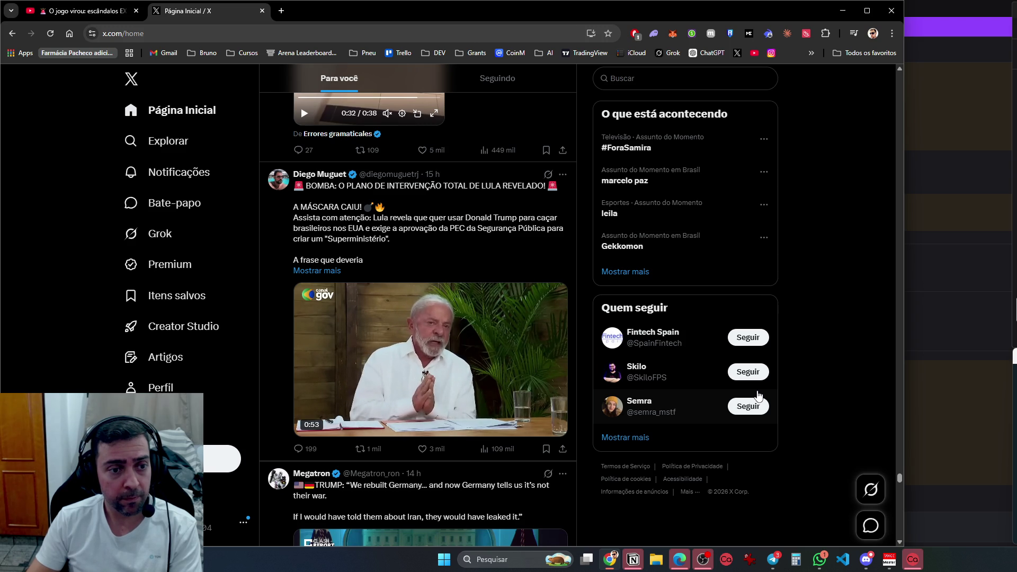
Scroll past the Conexão Direta Turkey wedding clip to the Arabic post about Trump and nuclear weapons
scroll(759, 395, down, 6)
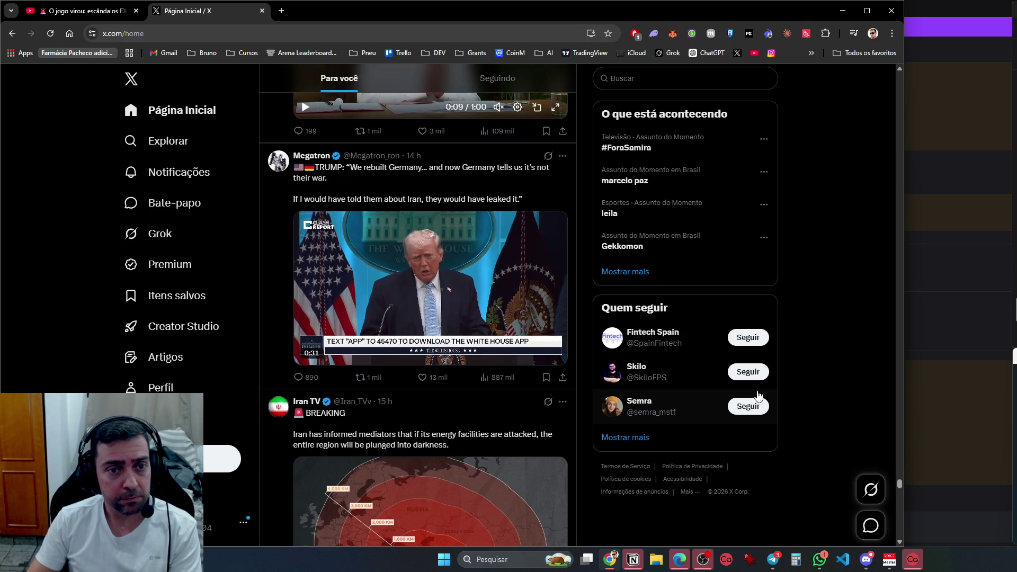
scroll(758, 395, down, 5)
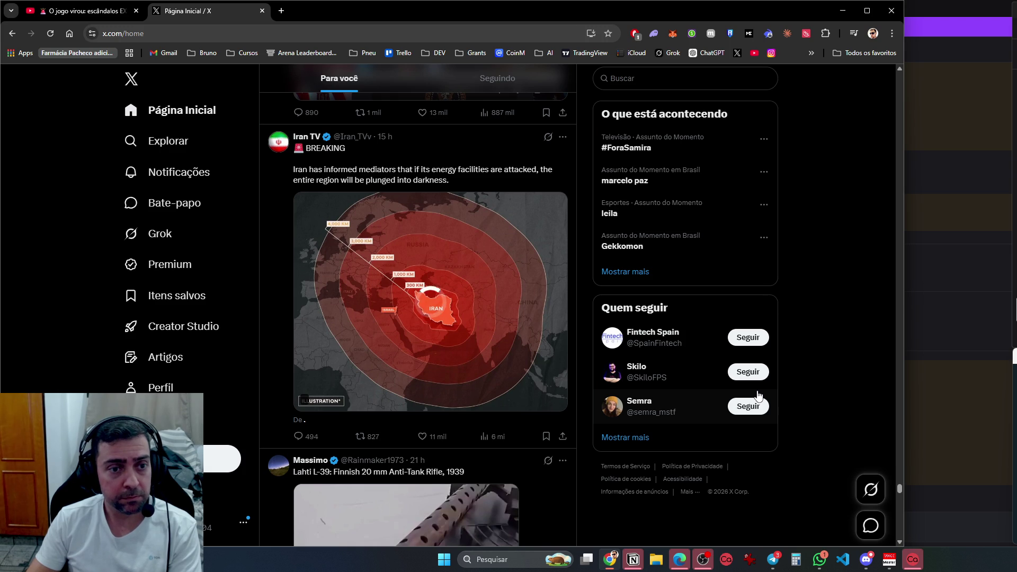
scroll(758, 395, down, 1)
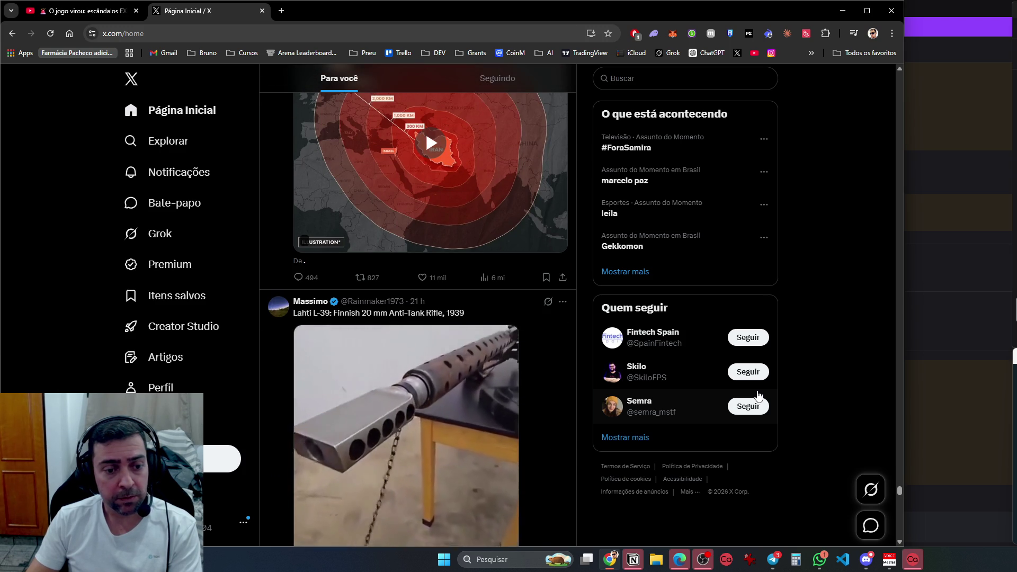
scroll(759, 395, down, 5)
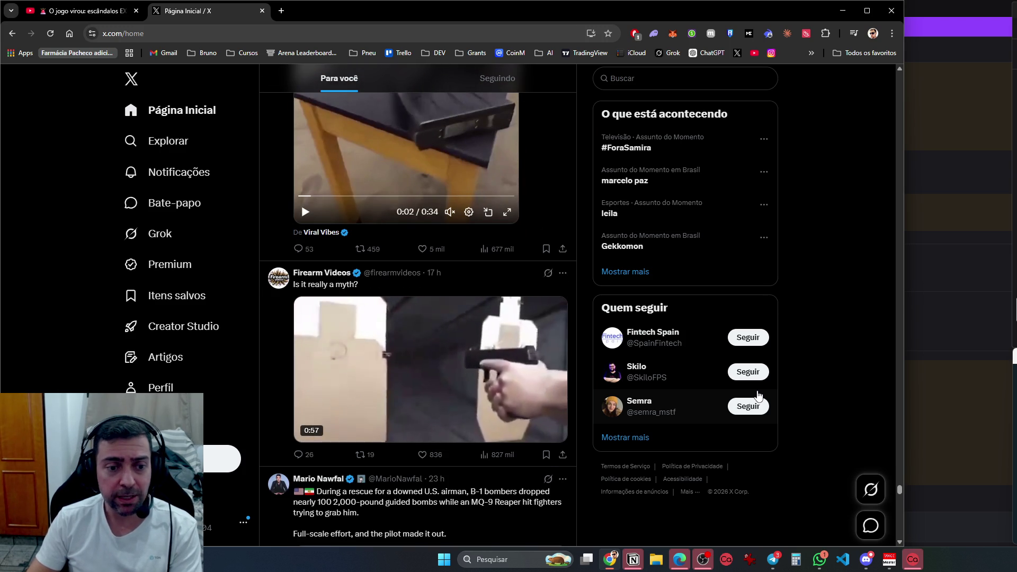
scroll(758, 395, down, 4)
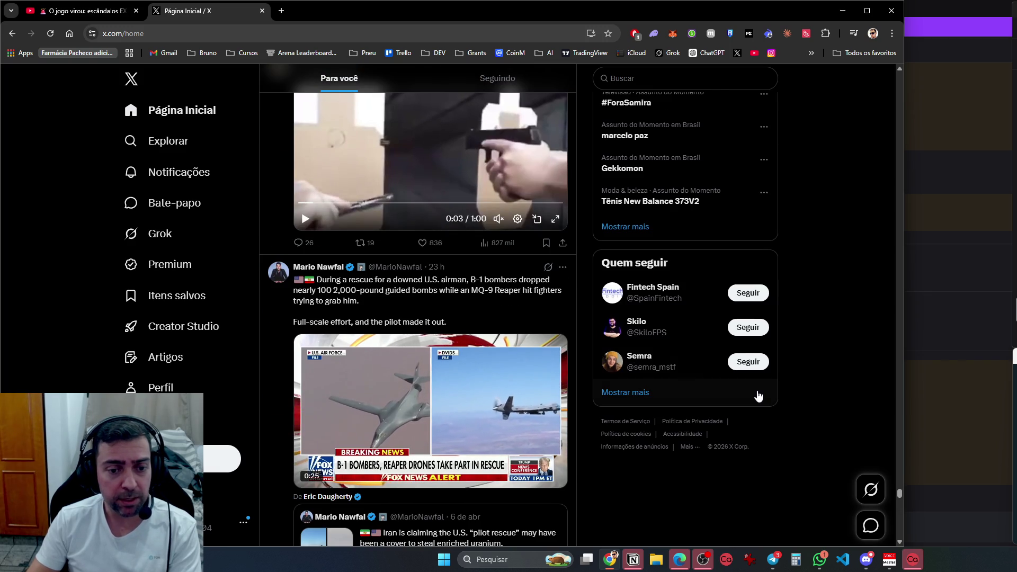
scroll(758, 394, down, 8)
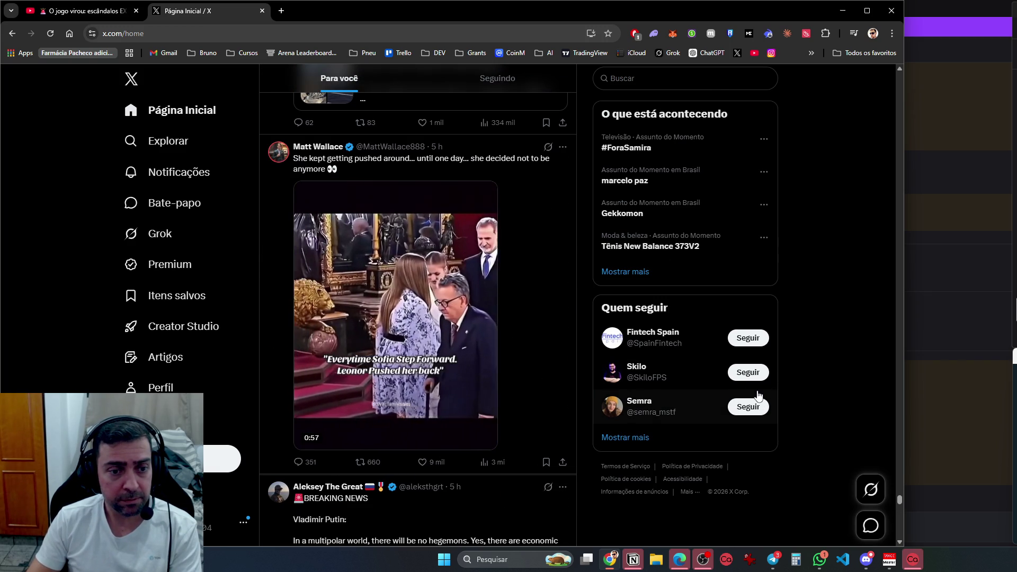
scroll(758, 395, down, 5)
scroll(758, 394, down, 7)
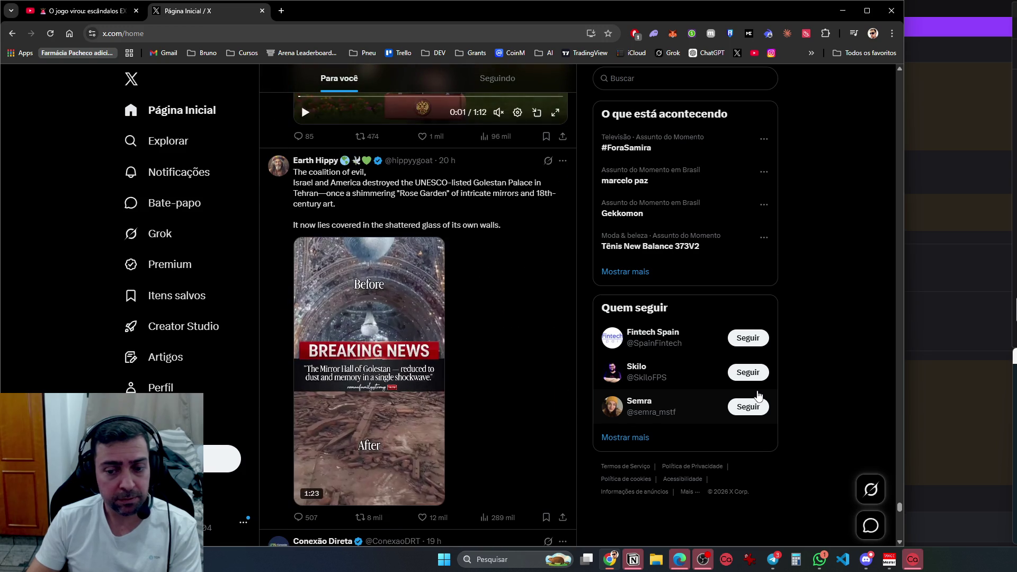
scroll(759, 395, down, 5)
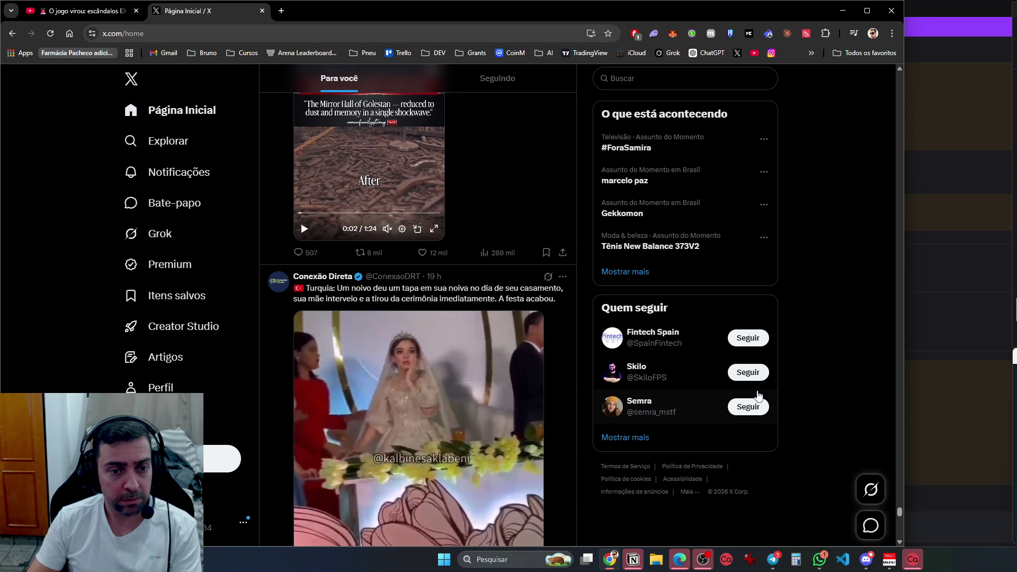
scroll(758, 395, down, 1)
scroll(759, 395, down, 7)
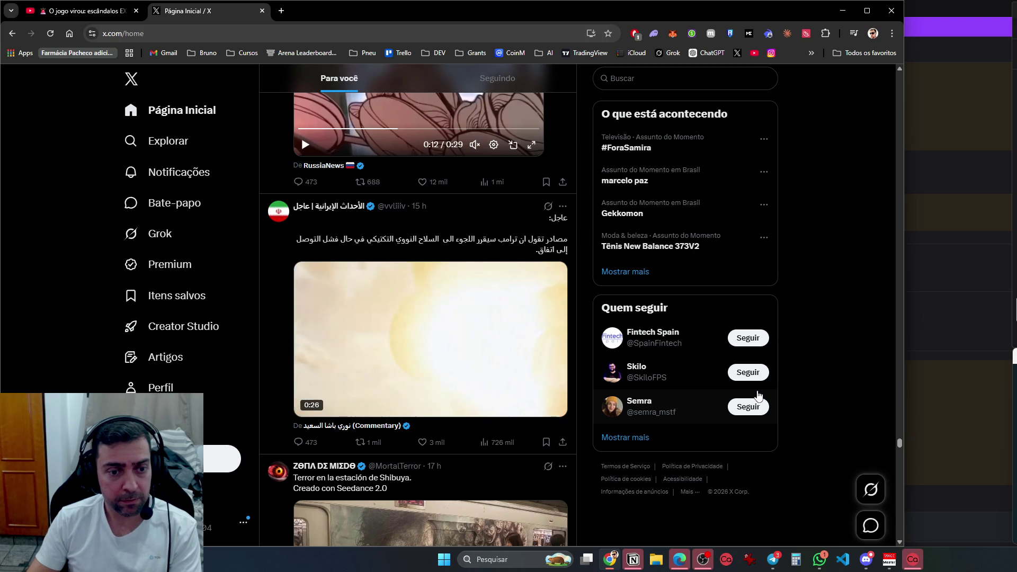
Scroll further down the X feed to the post linking the prnt.sc states safety ranking
scroll(758, 395, down, 4)
scroll(758, 394, down, 5)
scroll(758, 396, up, 3)
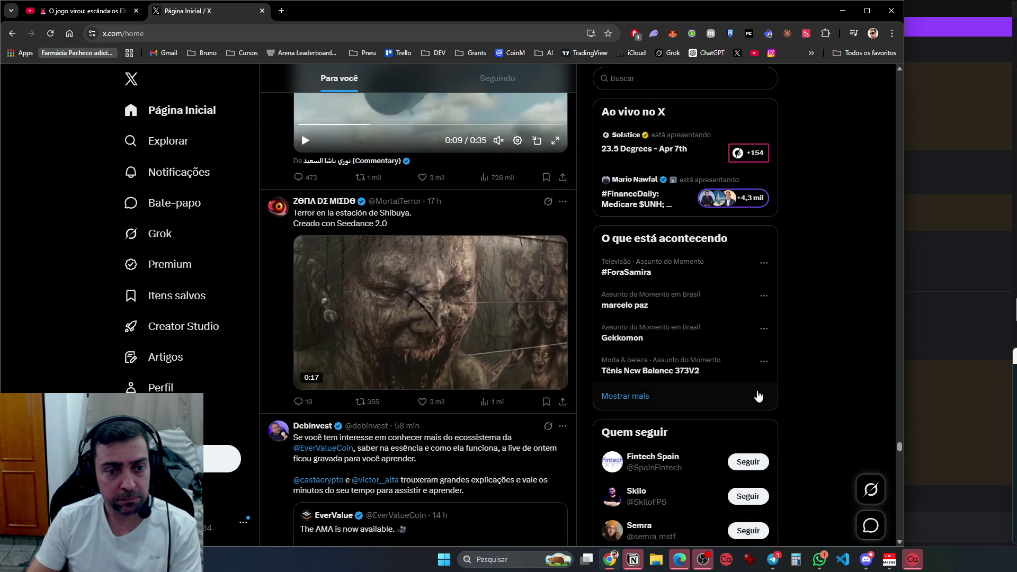
scroll(758, 396, down, 6)
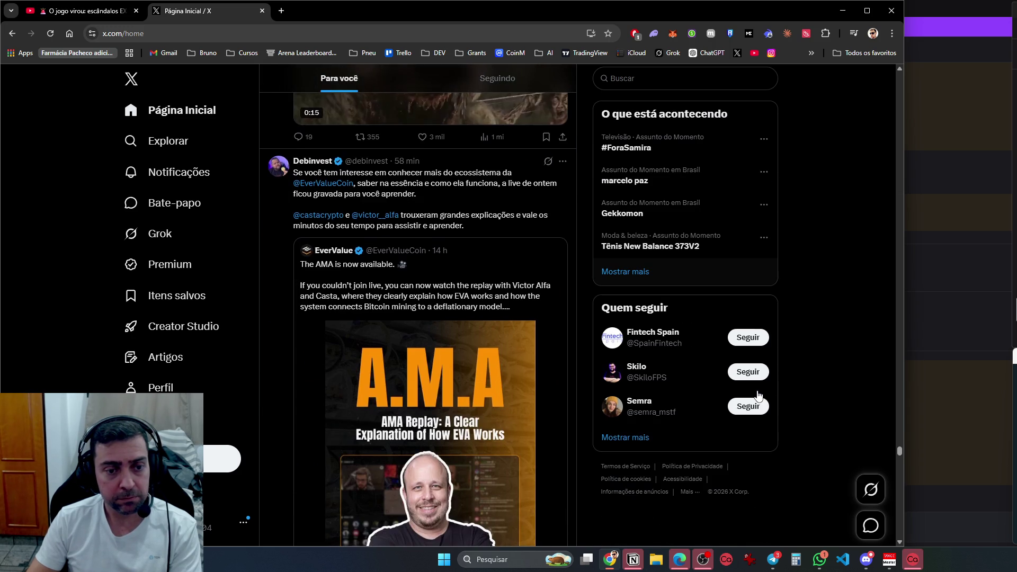
scroll(759, 395, down, 7)
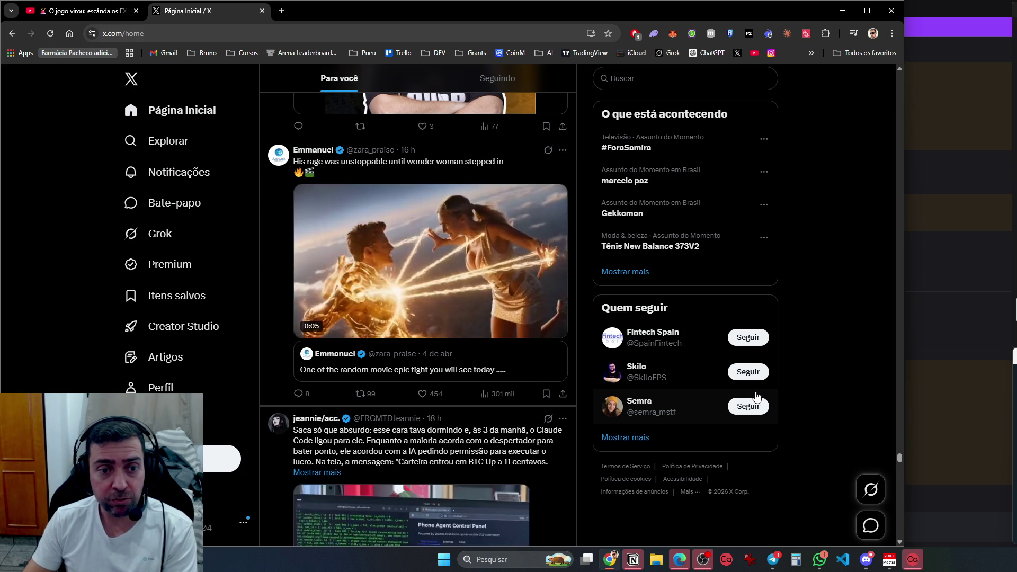
scroll(756, 397, down, 5)
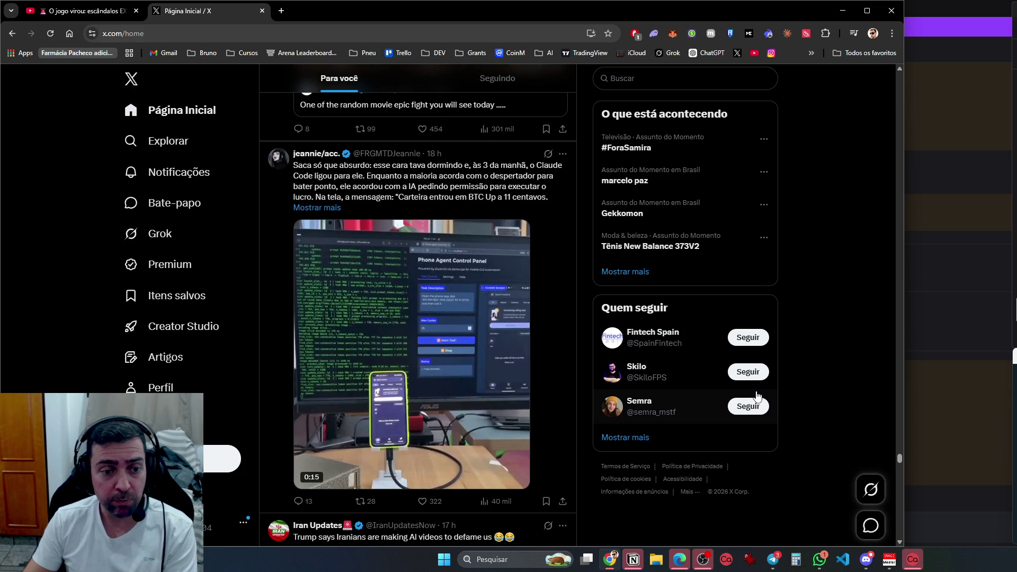
scroll(756, 397, down, 5)
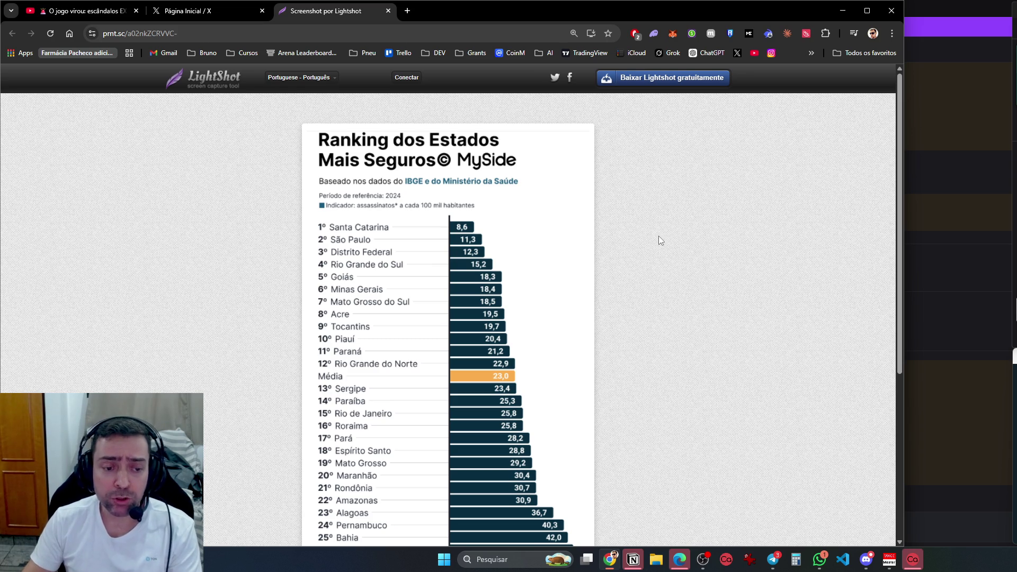
Scroll through the Lightshot ranking chart from 1º Santa Catarina (8,6) to 27º Amapá (47,1)
scroll(503, 190, down, 3)
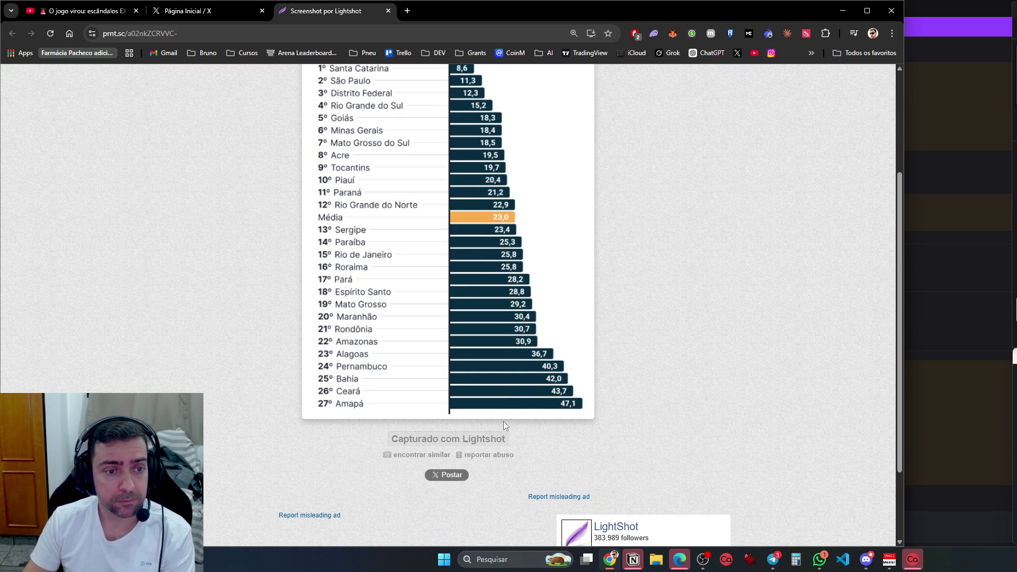
scroll(505, 424, up, 3)
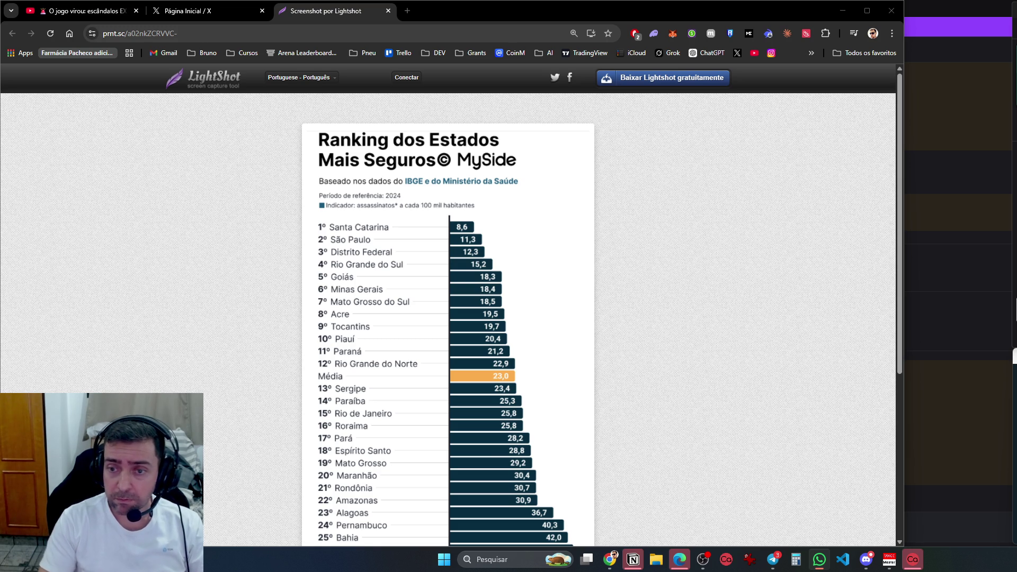
scroll(534, 399, down, 3)
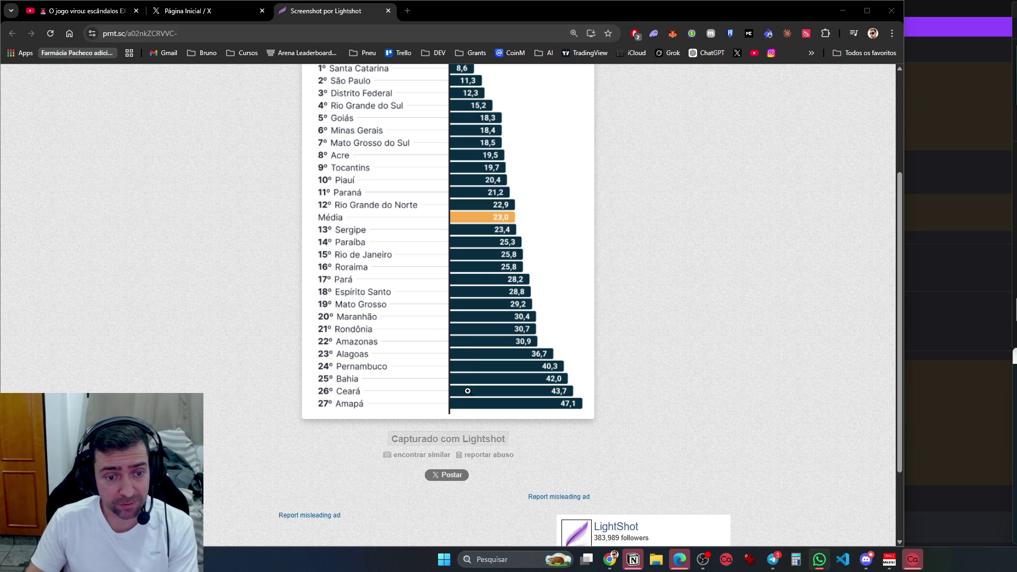
scroll(469, 418, up, 3)
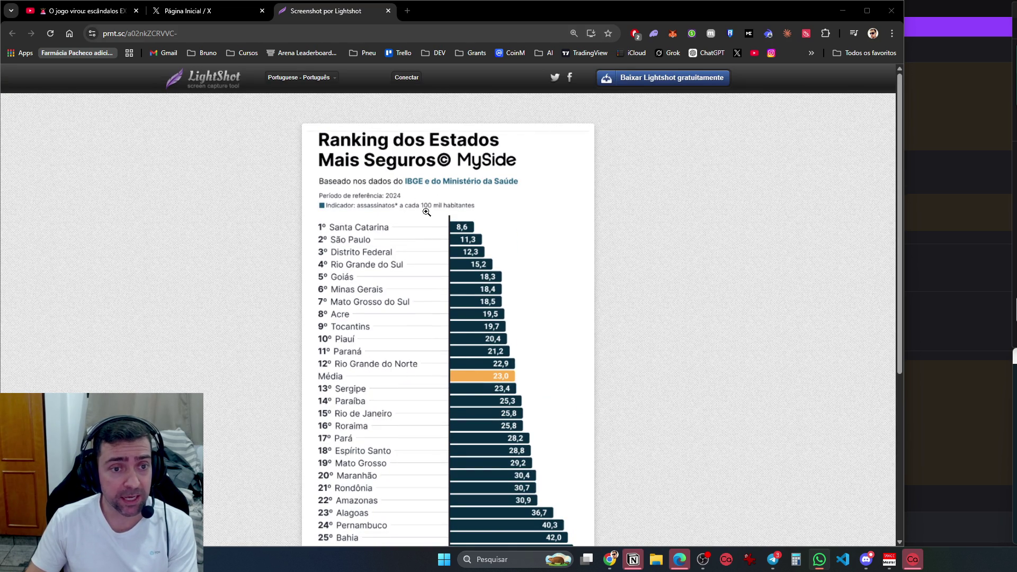
scroll(455, 371, down, 5)
scroll(458, 373, up, 3)
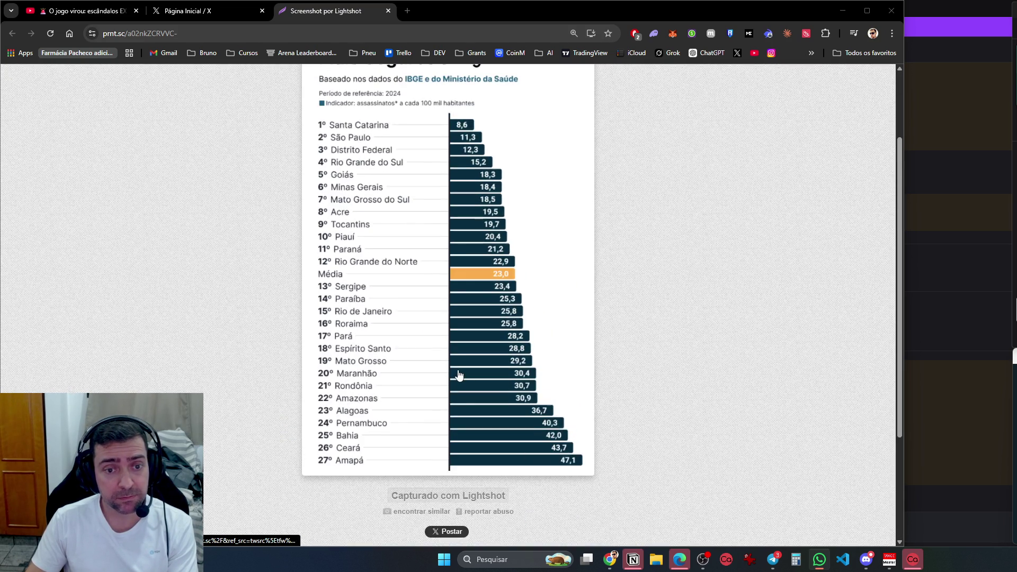
scroll(459, 375, up, 2)
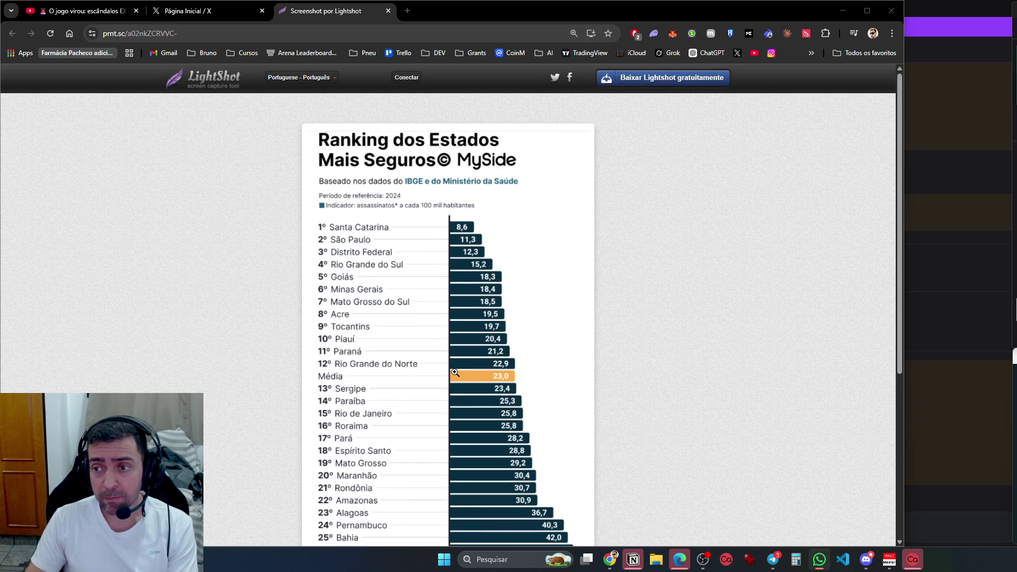
scroll(455, 372, down, 4)
scroll(455, 372, up, 4)
scroll(455, 373, down, 4)
scroll(455, 373, up, 3)
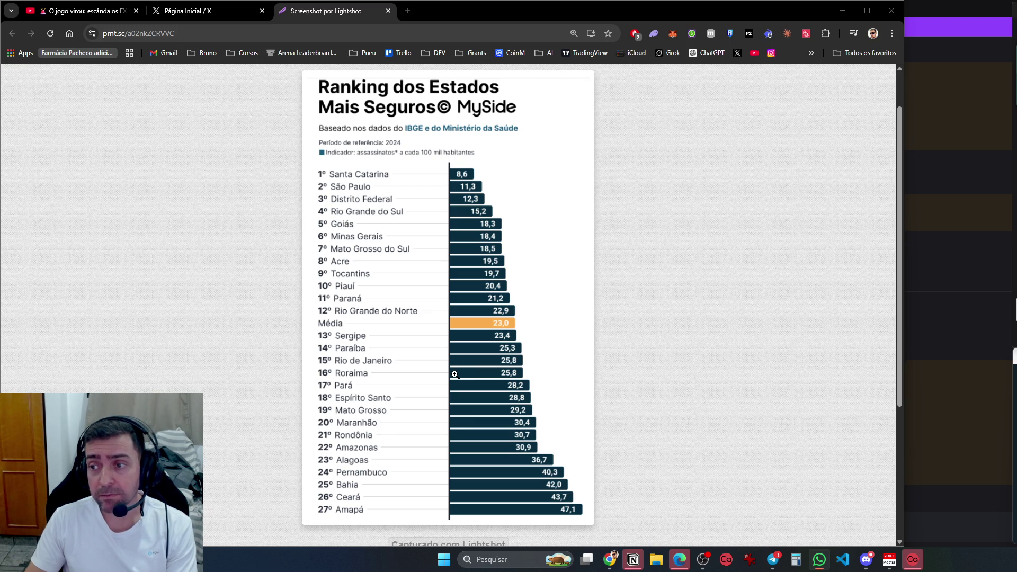
scroll(454, 373, down, 2)
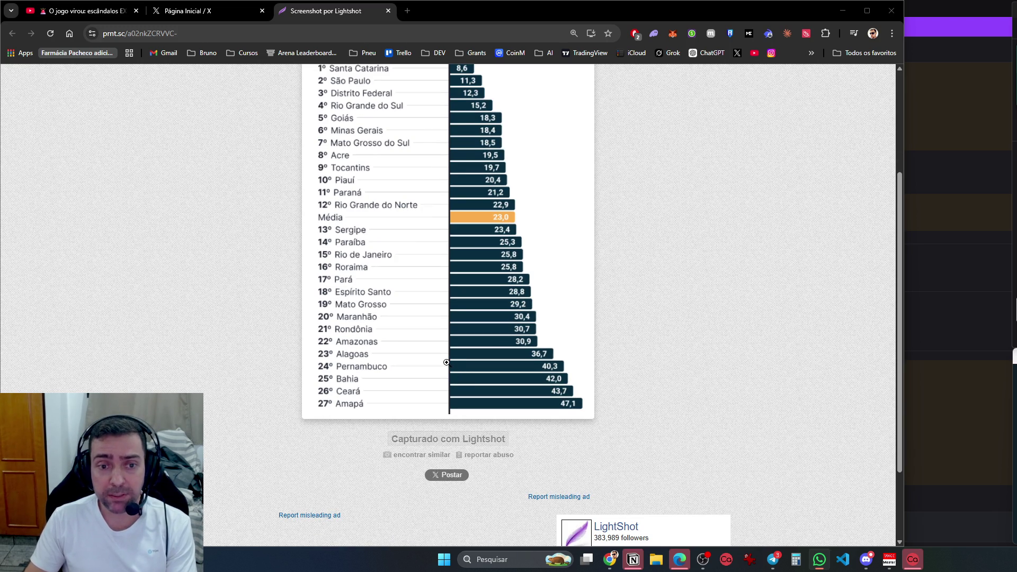
scroll(447, 362, up, 2)
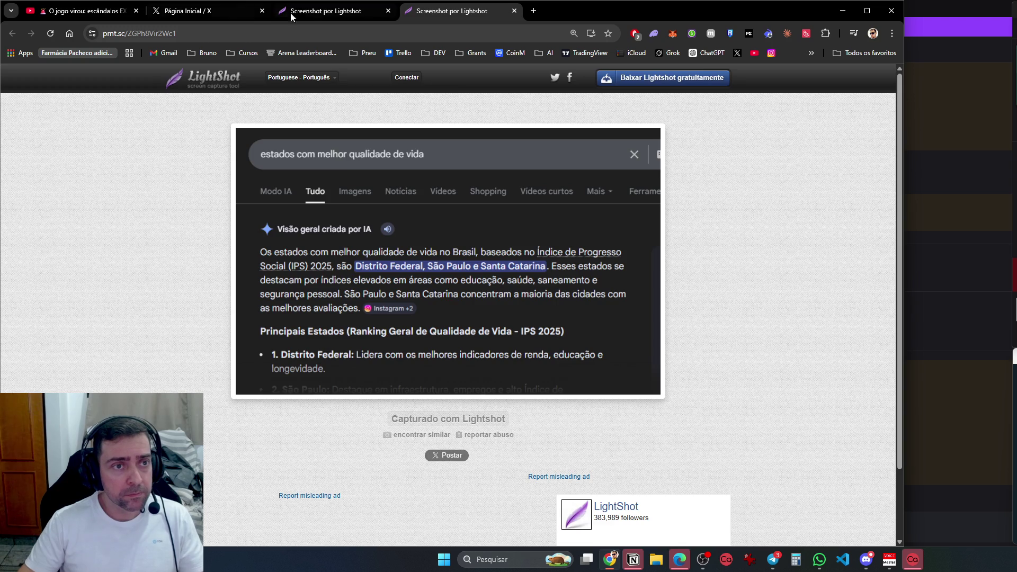
Return to the safest-states ranking screenshot tab and select its page address
click(321, 14)
right_click(399, 231)
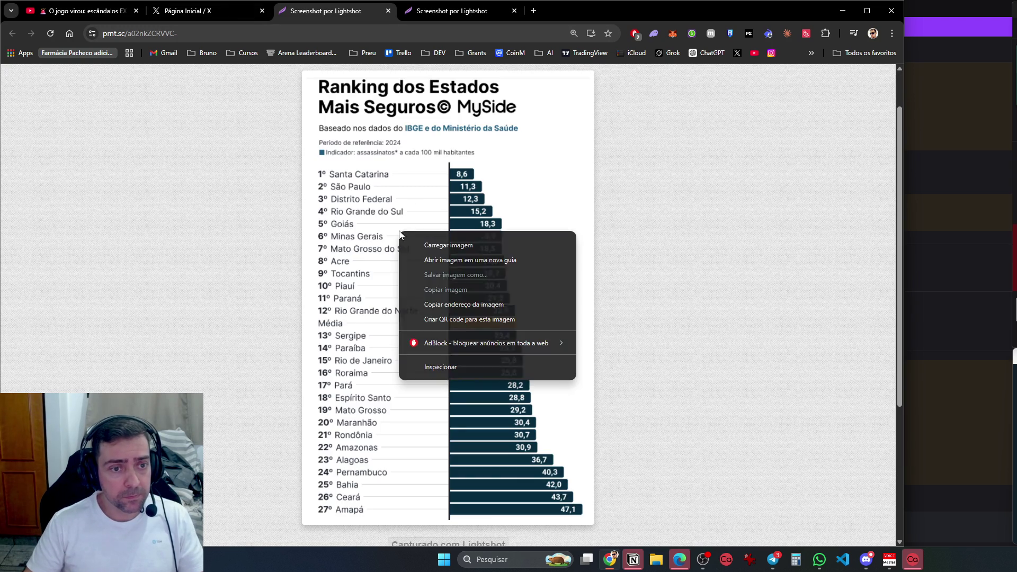
click(413, 172)
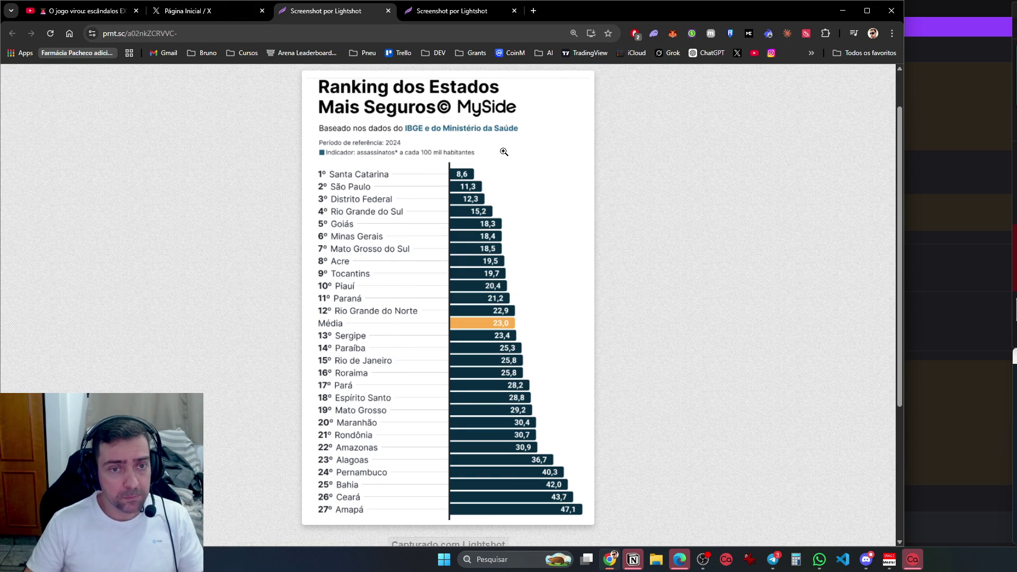
click(271, 31)
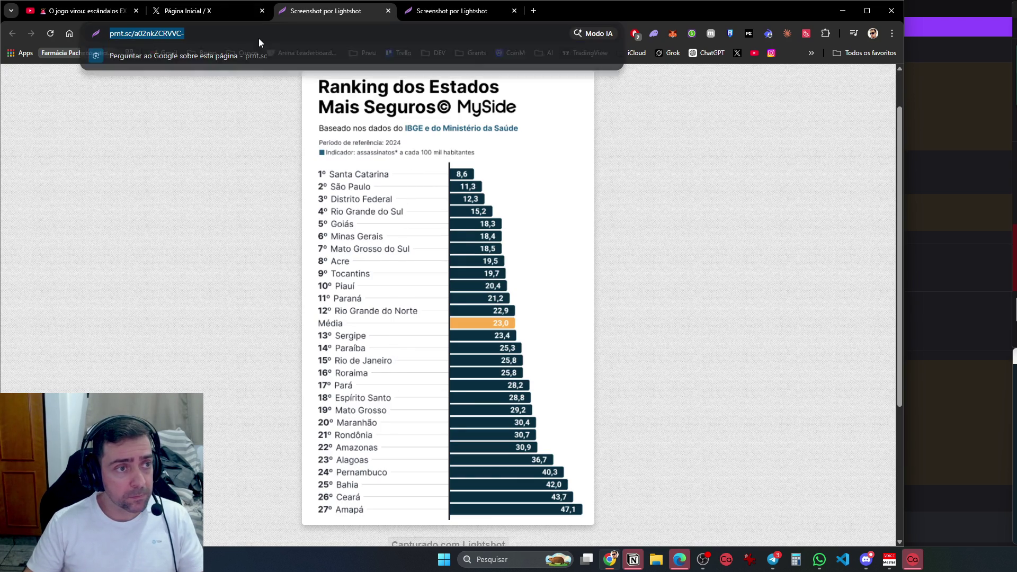
click(668, 215)
Capture the ranking chart area with Lightshot, copy it, and switch to WhatsApp
key(Print)
mouse_move(304, 71)
mouse_down()
mouse_move(478, 323)
mouse_move(594, 524)
mouse_up()
key(ctrl+c)
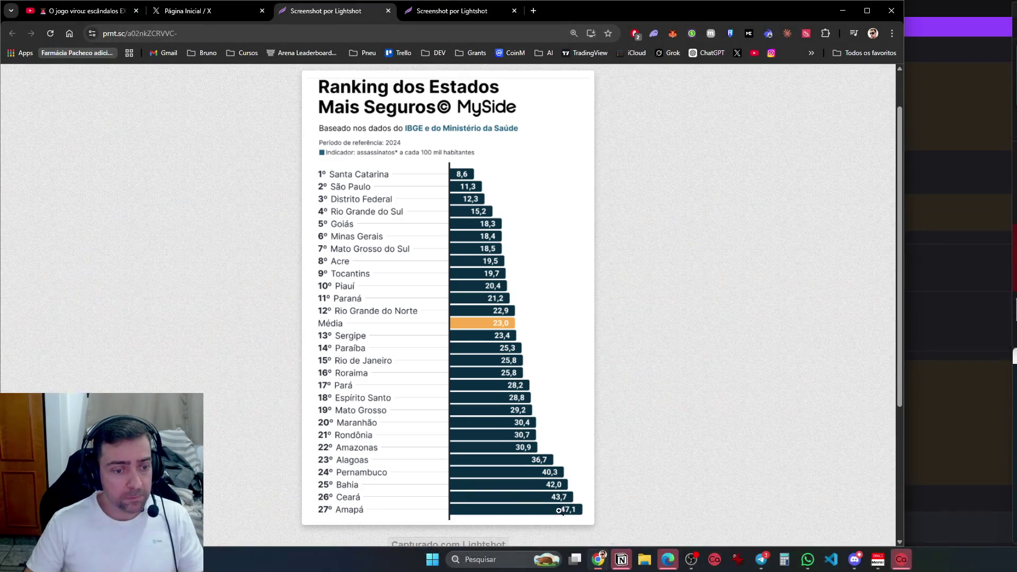
click(819, 559)
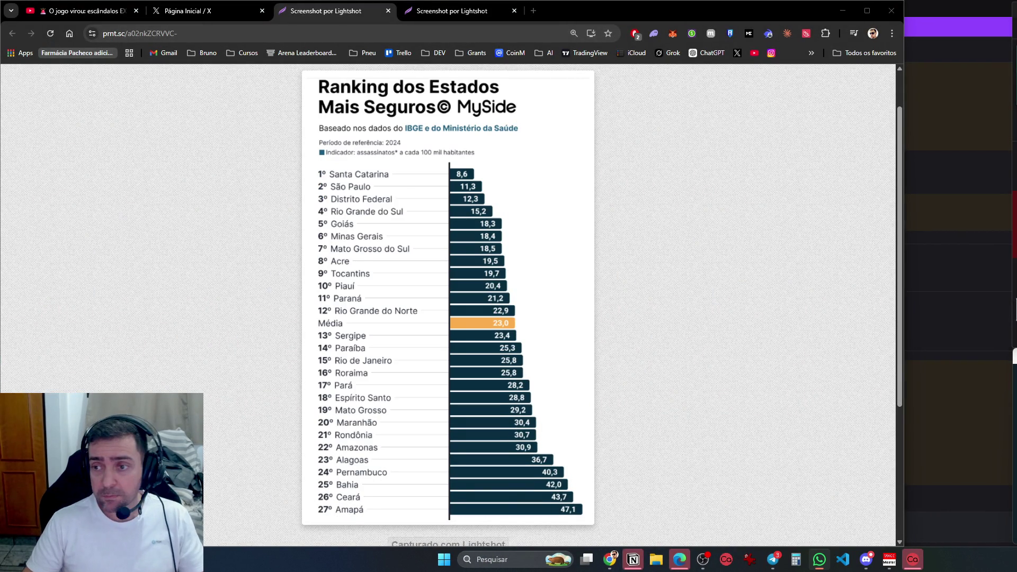
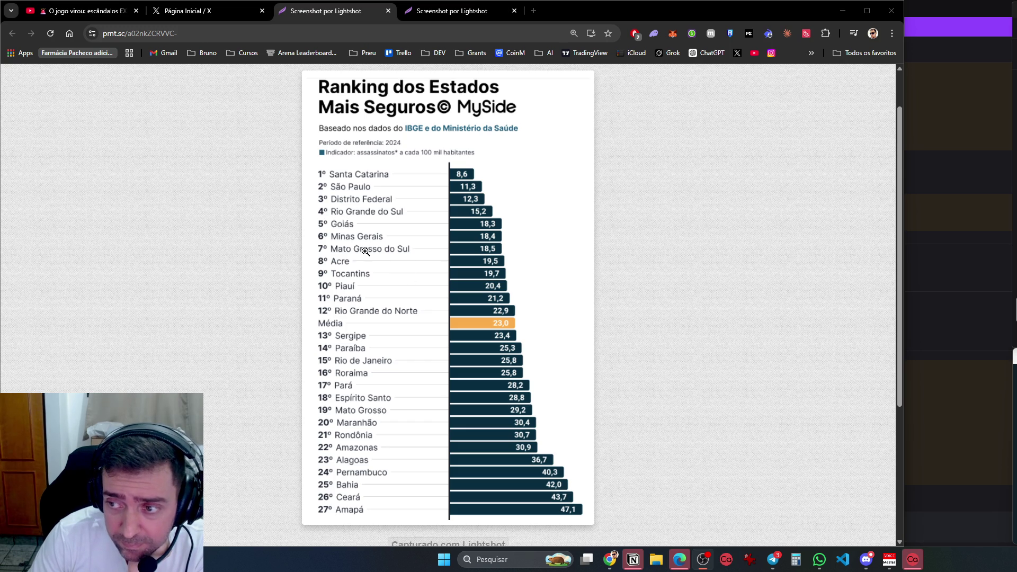
Close both Lightshot screenshot tabs, including the state safety ranking image, to return to the X feed
scroll(365, 251, down, 4)
scroll(366, 251, up, 4)
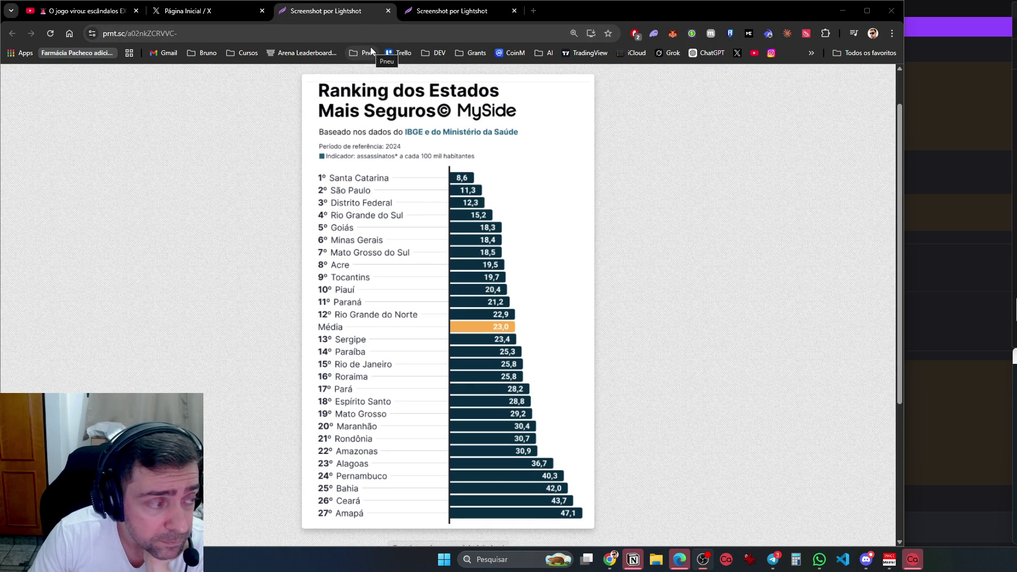
click(388, 11)
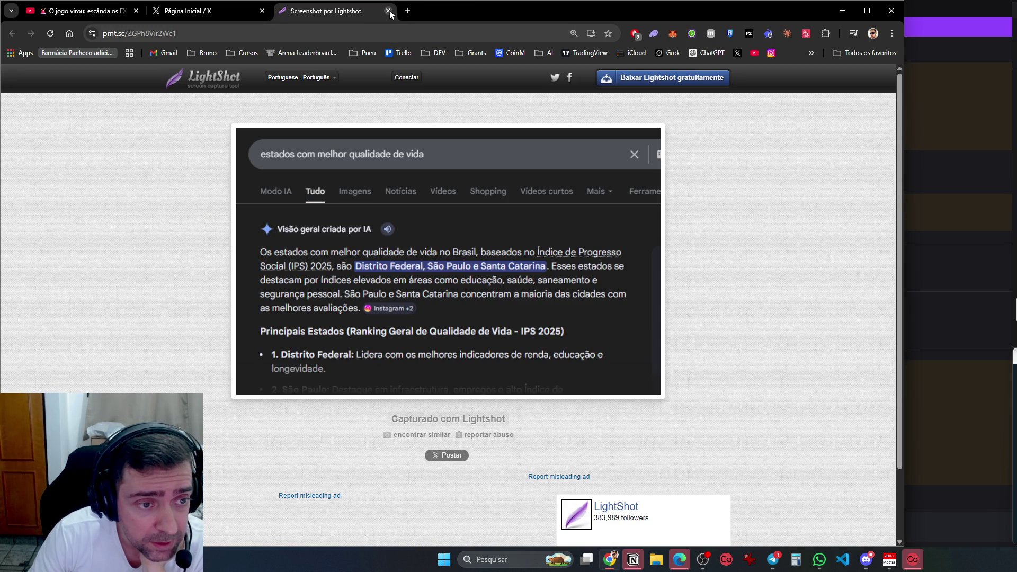
click(389, 11)
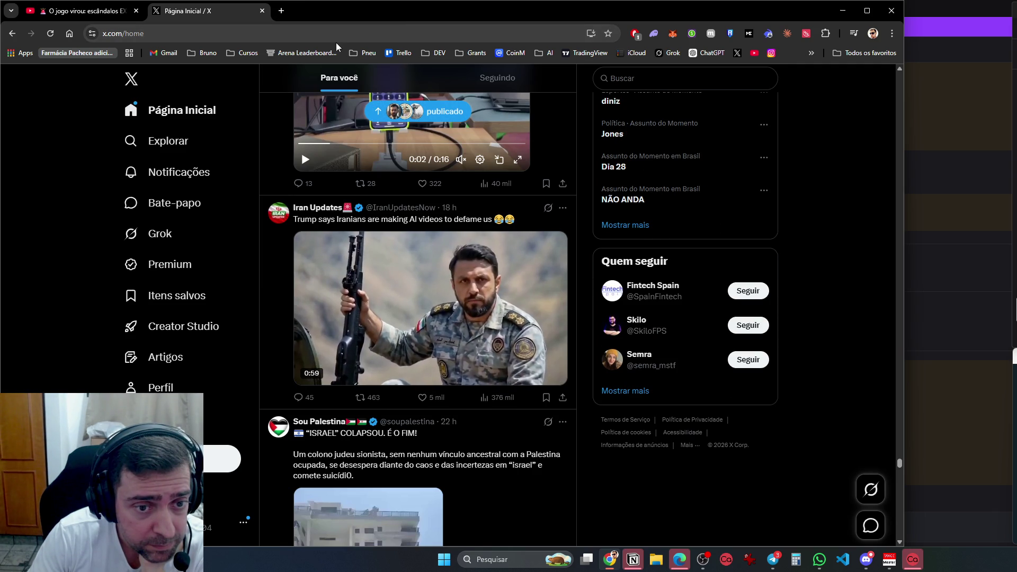
Unmute the Iran Updates AI-video clip, watch it, and pause it at 1:00 of 1:06
click(497, 345)
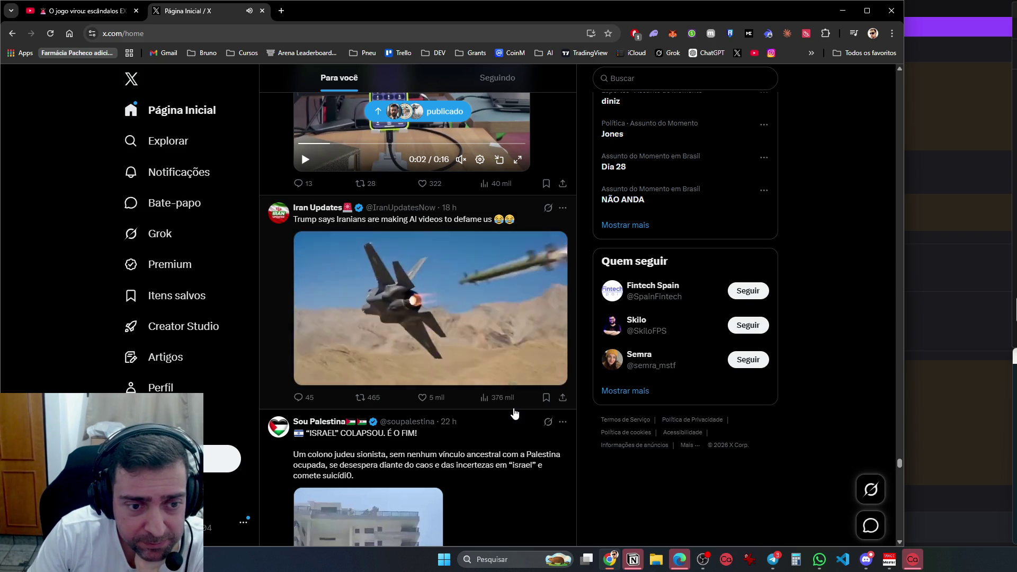
click(359, 385)
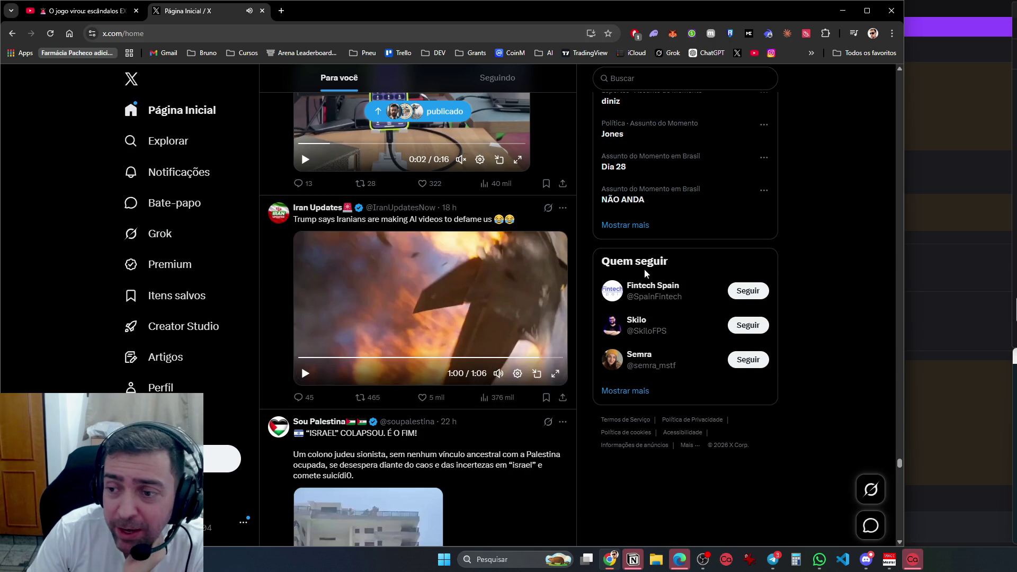
Reach the World News Area 51 UFO video, then pause, resume with sound, and pause it near 0:21
scroll(352, 441, down, 1)
scroll(352, 441, down, 5)
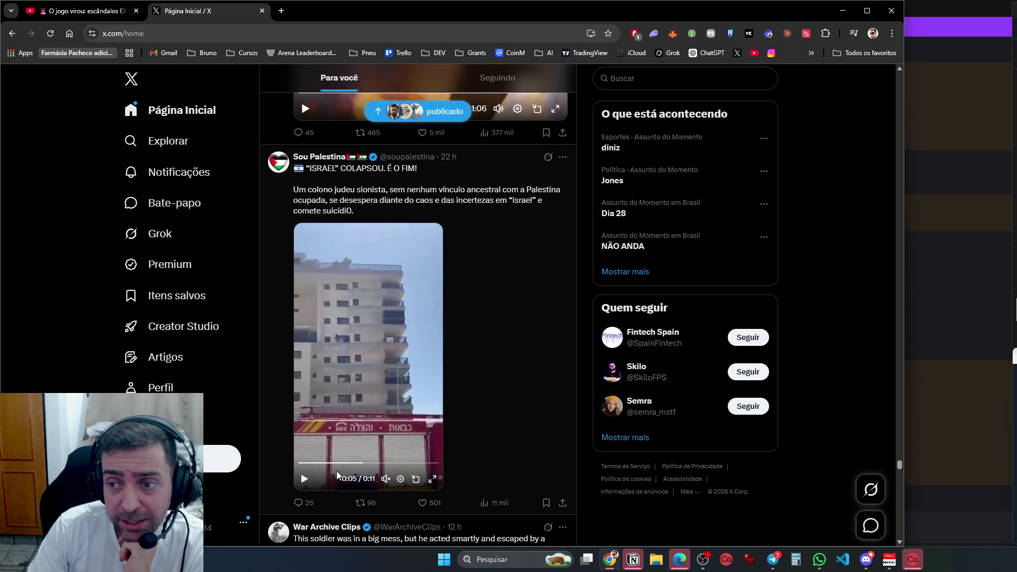
scroll(386, 466, down, 6)
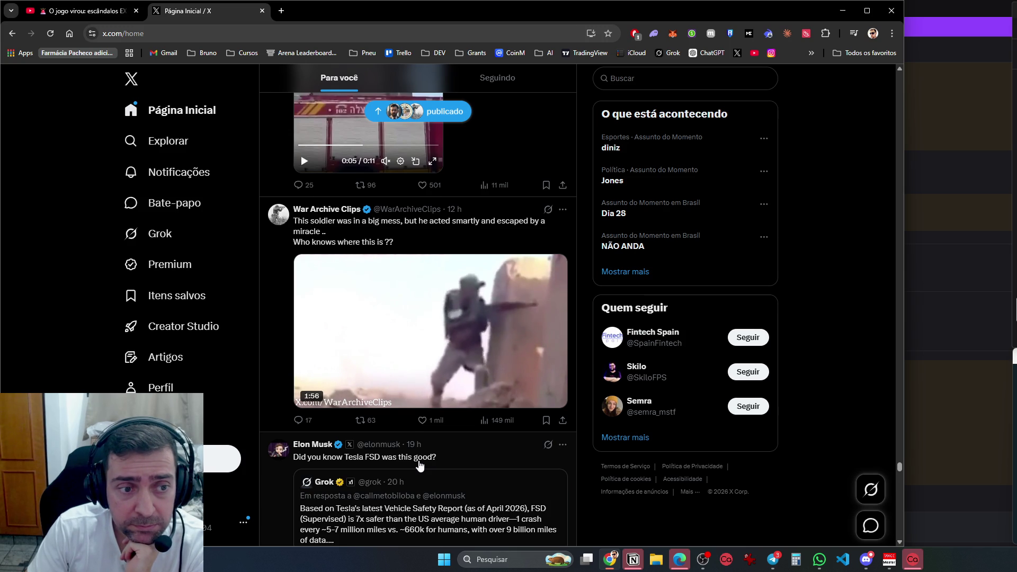
scroll(420, 465, down, 3)
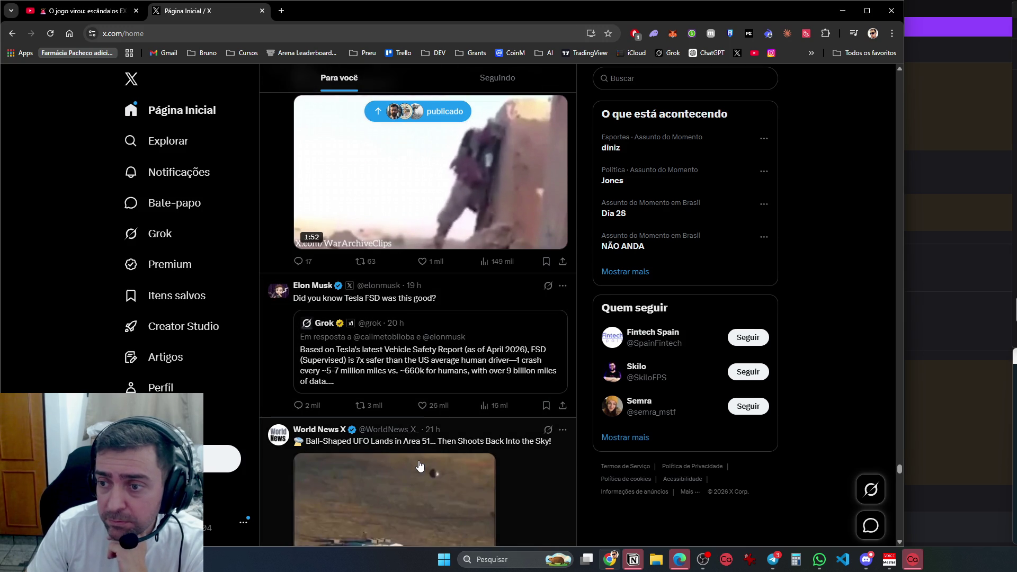
scroll(419, 465, down, 4)
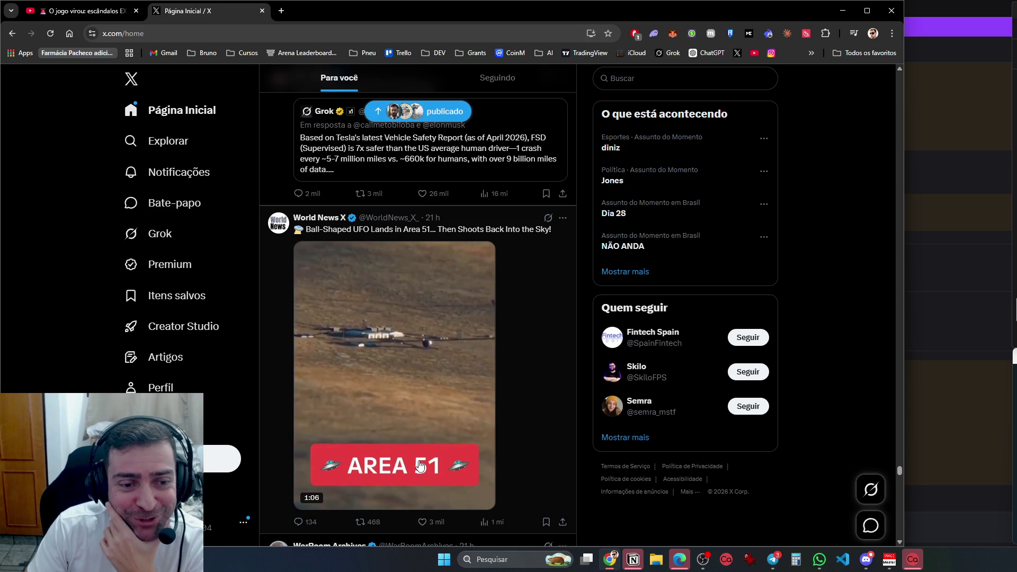
mouse_move(429, 497)
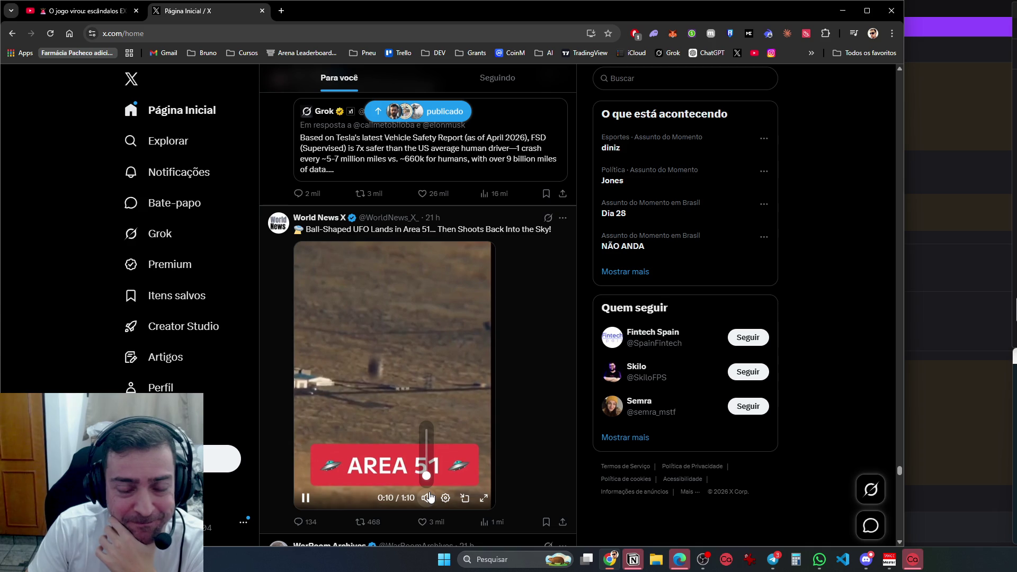
click(305, 498)
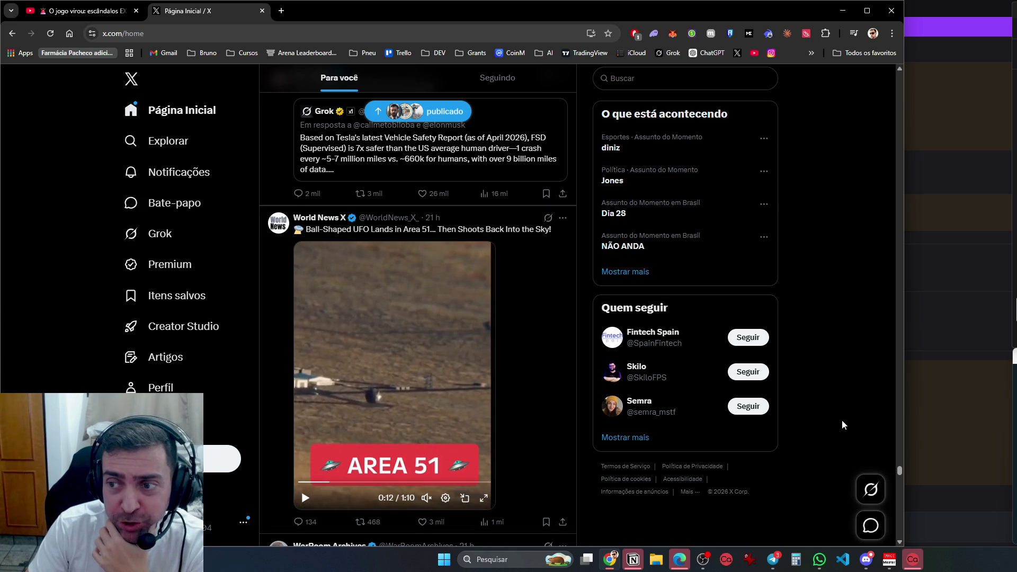
click(305, 499)
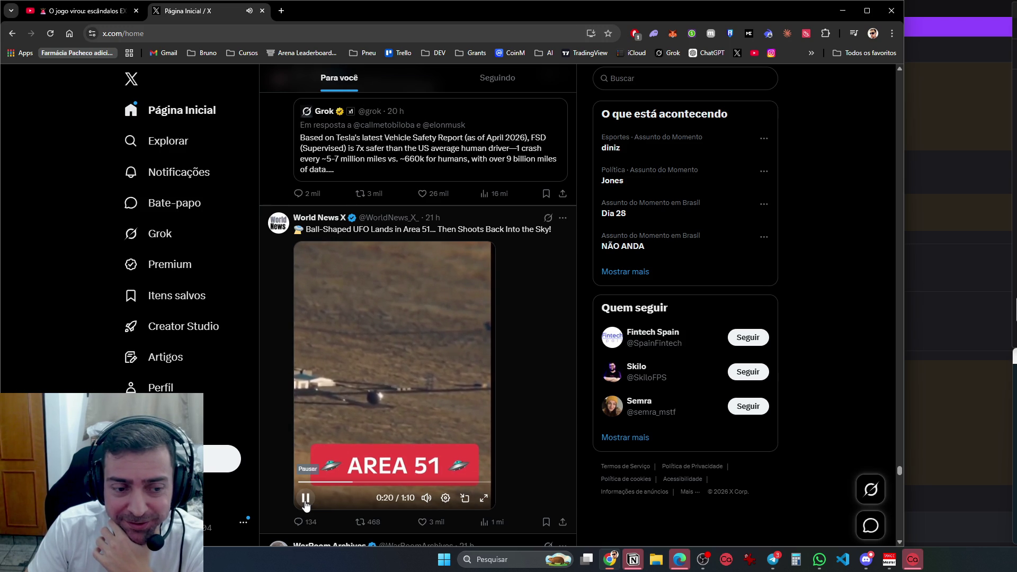
click(314, 500)
scroll(333, 418, down, 10)
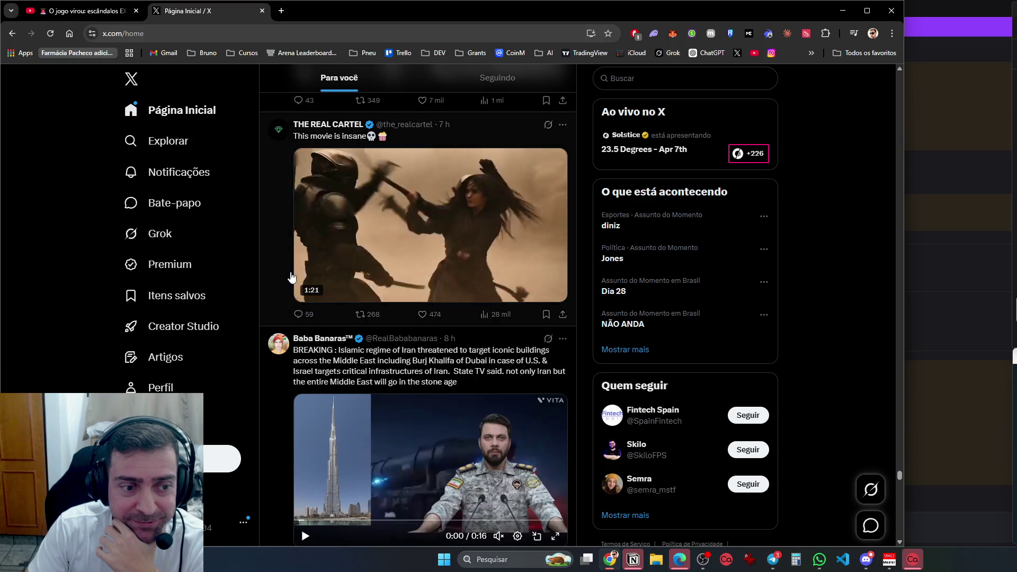
Scroll the Para você feed down to the Defesa Sul Global post on Chechens fighting in Ukraine
scroll(324, 367, down, 2)
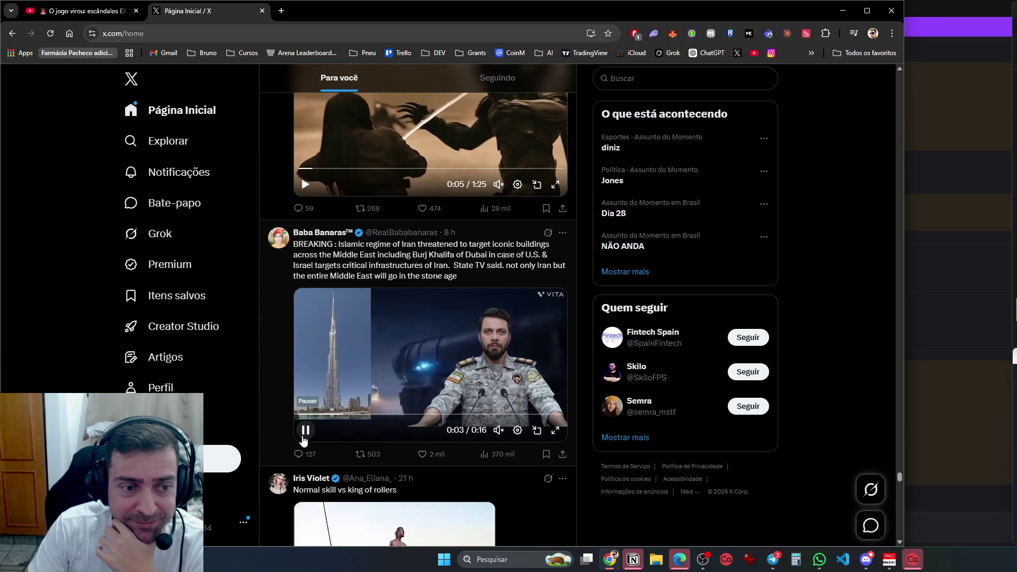
scroll(303, 441, down, 4)
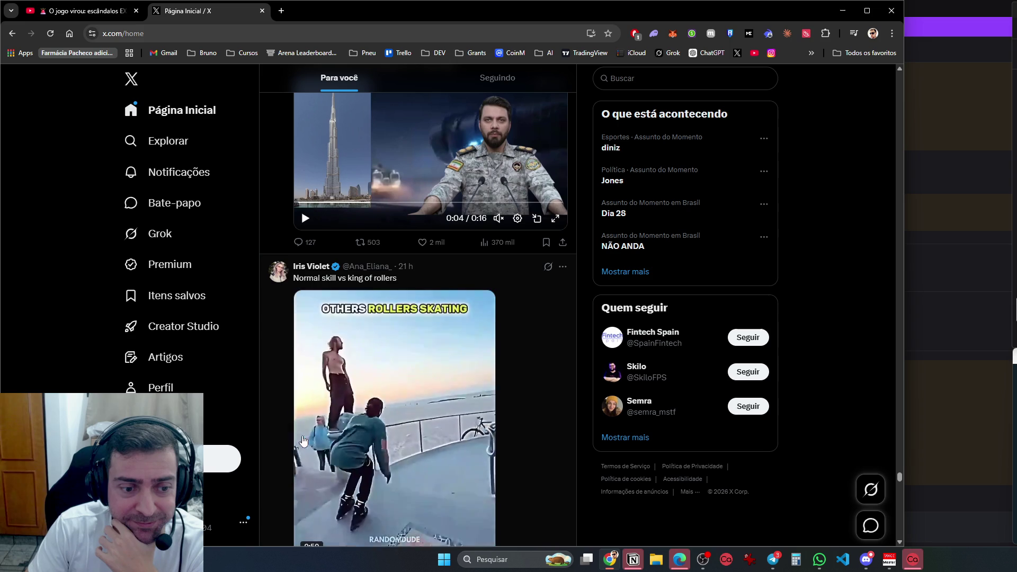
scroll(303, 441, down, 1)
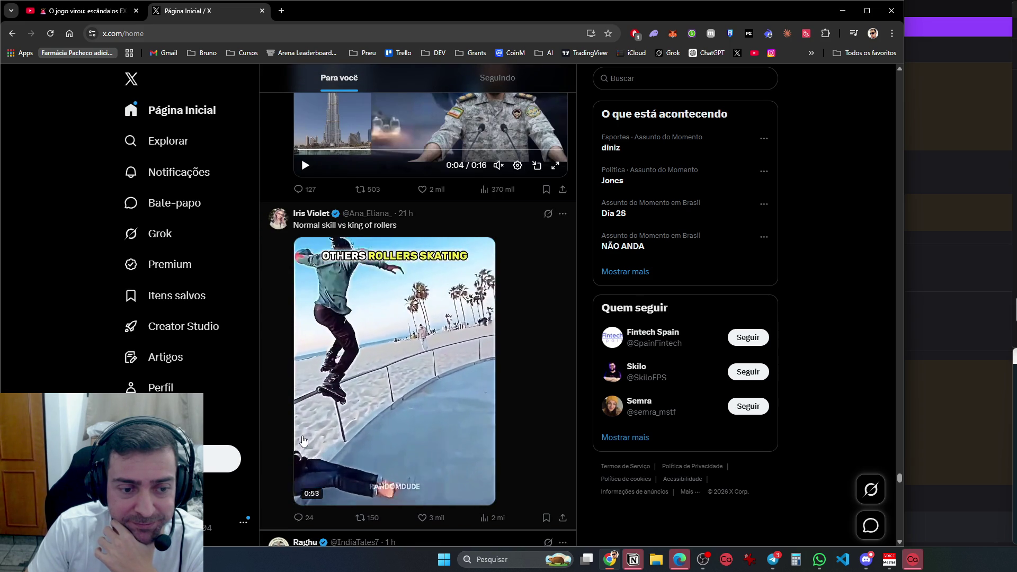
scroll(303, 441, down, 6)
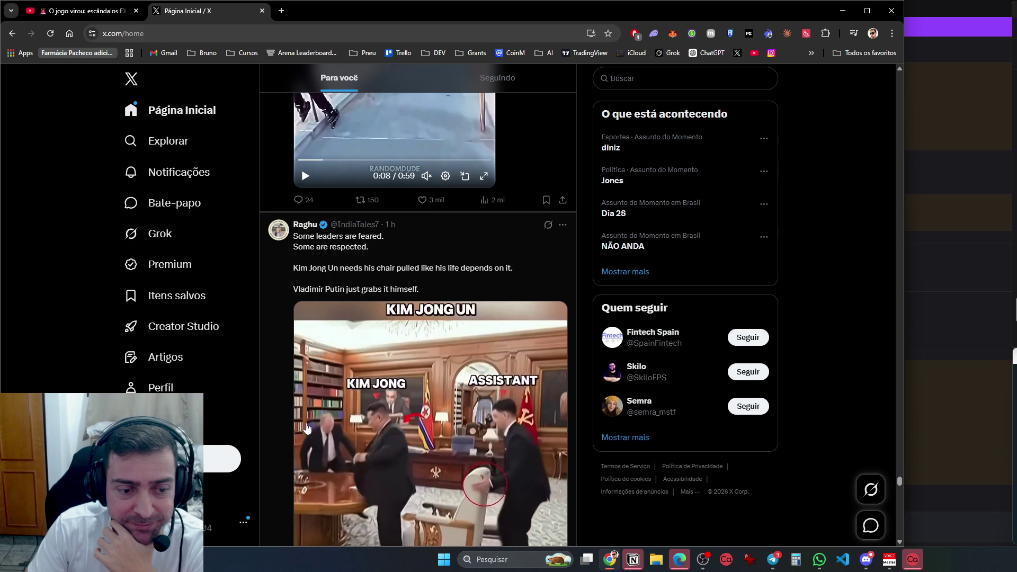
scroll(307, 428, down, 6)
scroll(307, 428, down, 5)
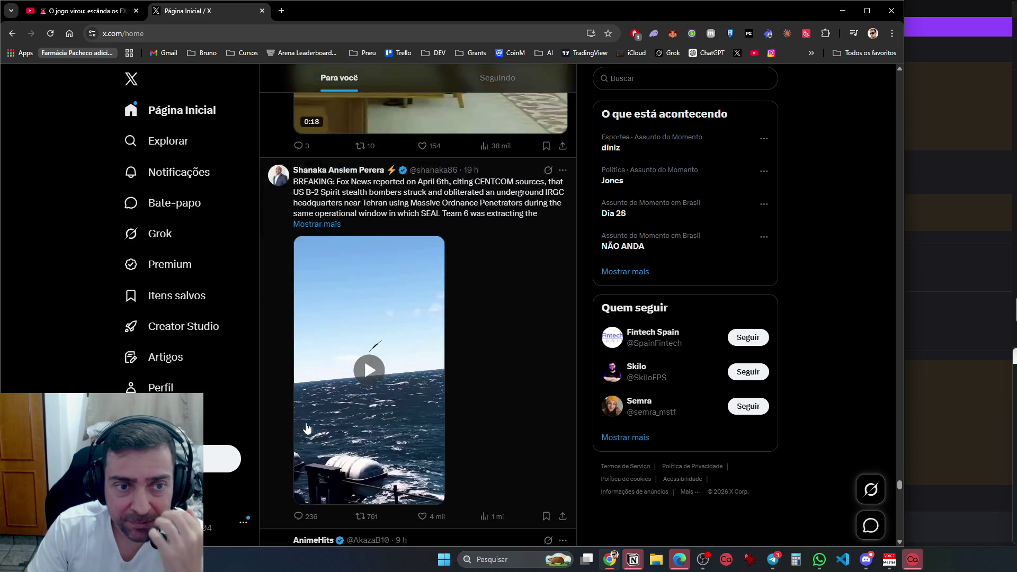
scroll(307, 428, up, 2)
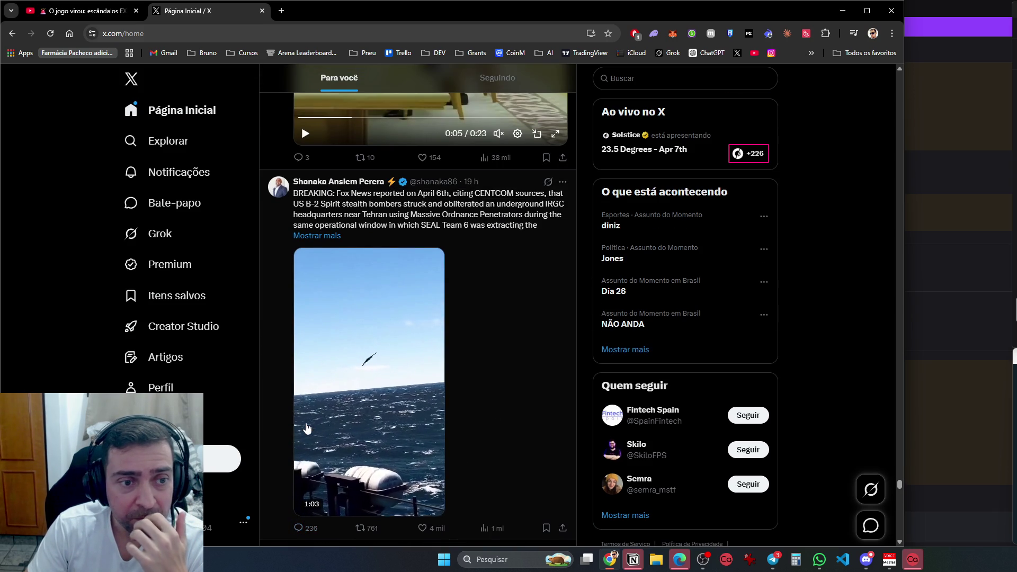
scroll(306, 427, down, 5)
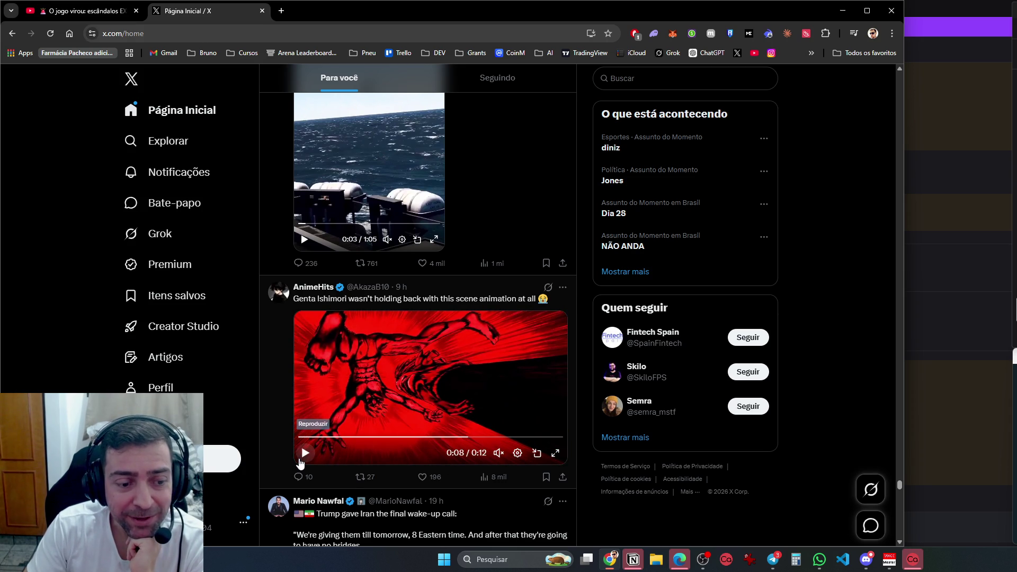
scroll(300, 464, down, 6)
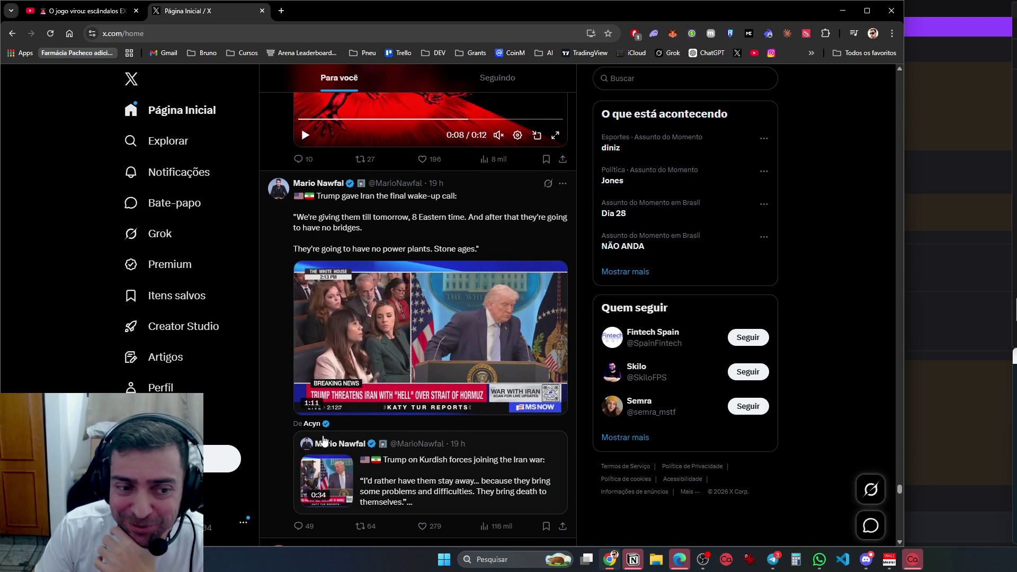
scroll(324, 441, down, 5)
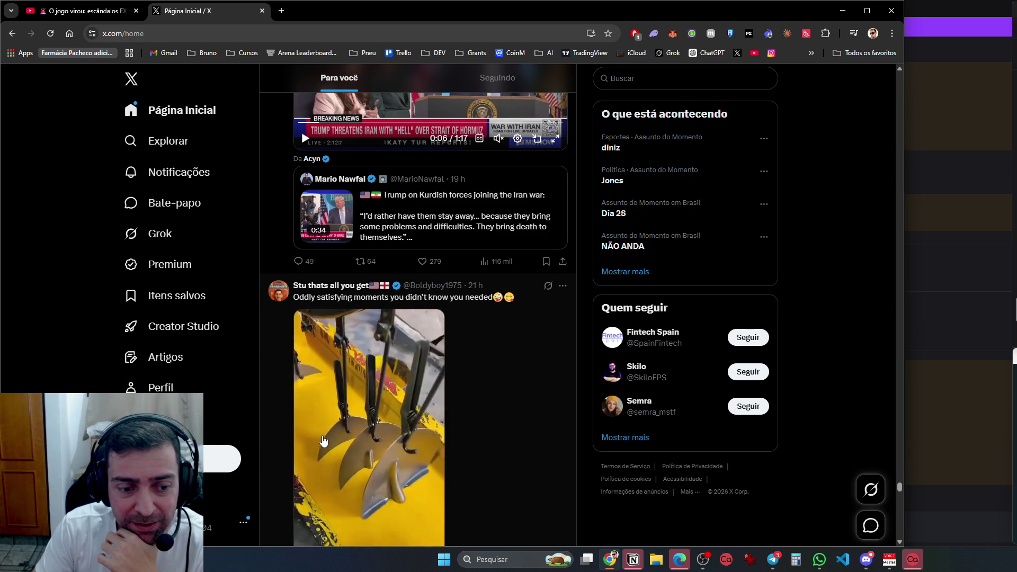
scroll(324, 441, down, 5)
scroll(312, 448, down, 6)
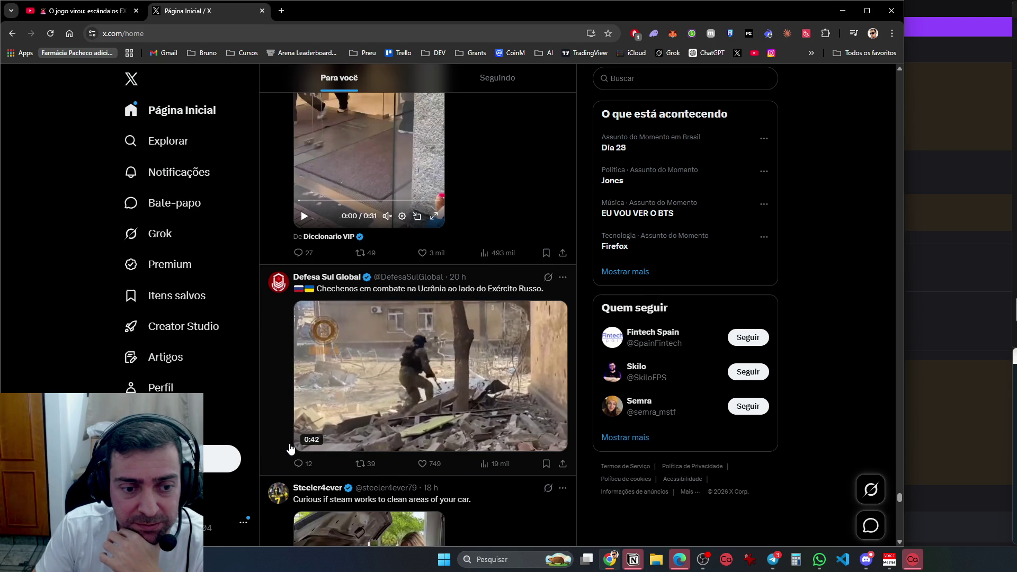
Scroll past the building-collapse and Portugal football clips to the '10/10 movie' post
scroll(290, 448, down, 5)
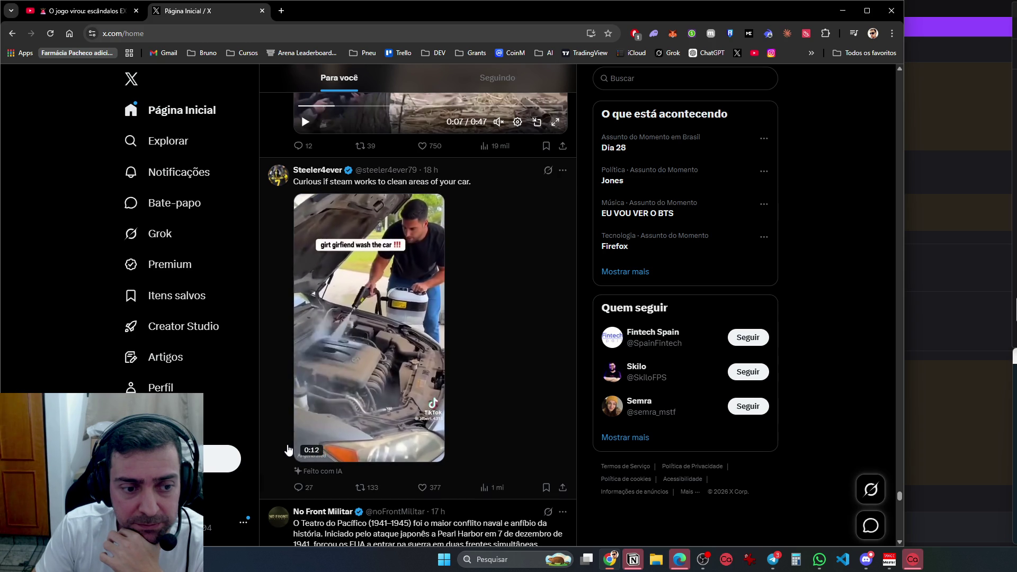
scroll(288, 449, down, 5)
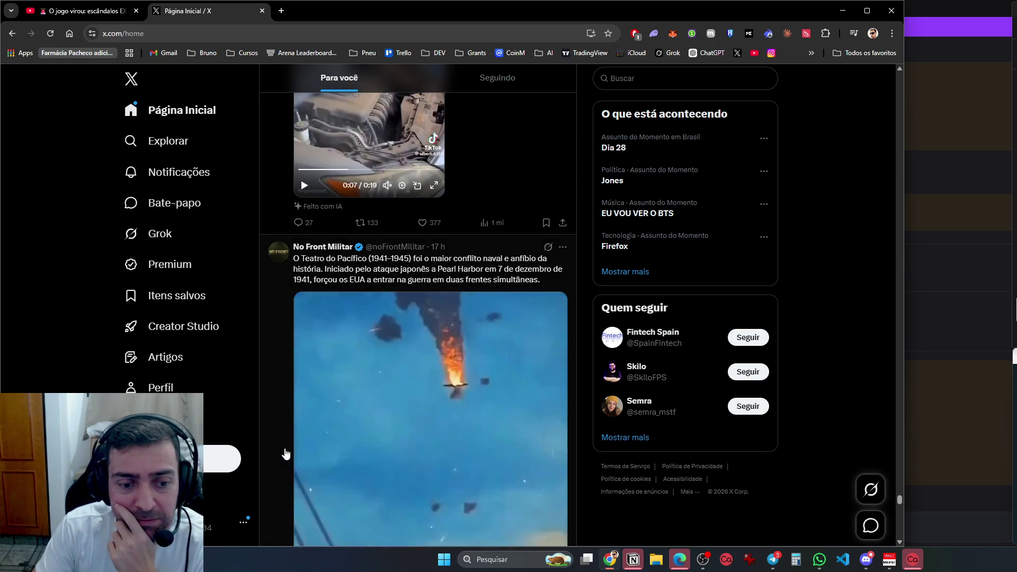
scroll(286, 454, down, 1)
scroll(286, 454, down, 6)
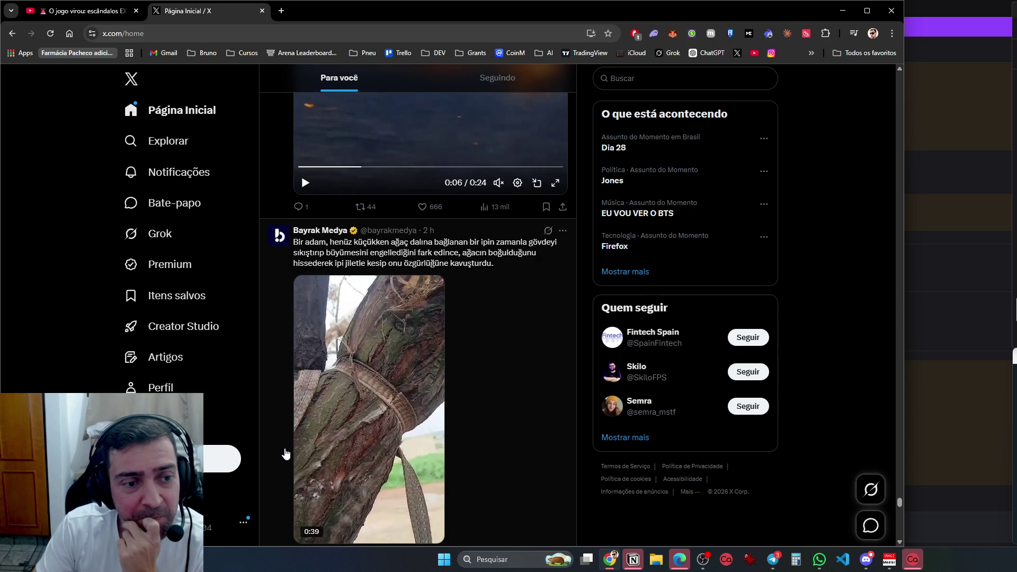
scroll(286, 454, down, 4)
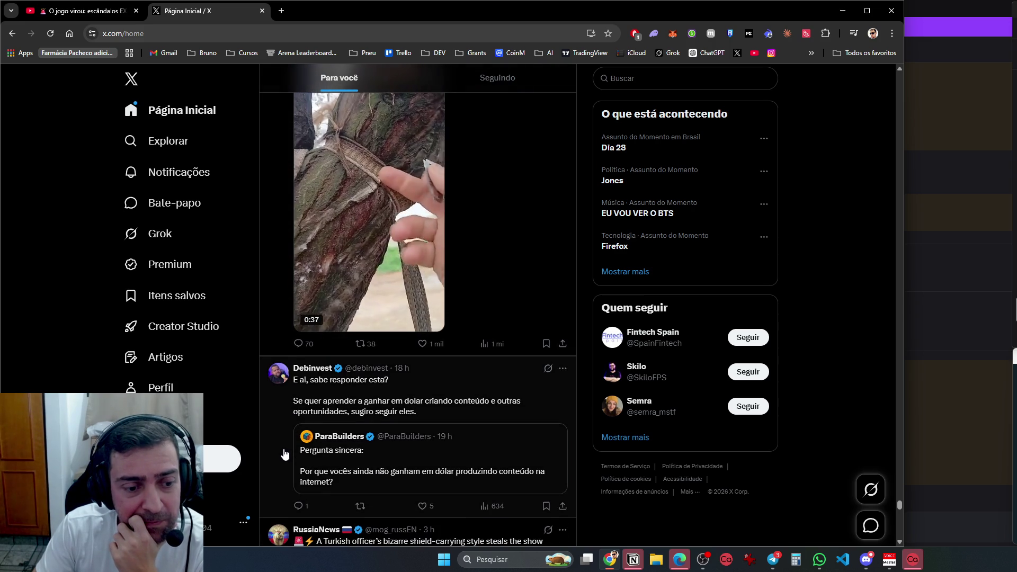
scroll(286, 454, down, 7)
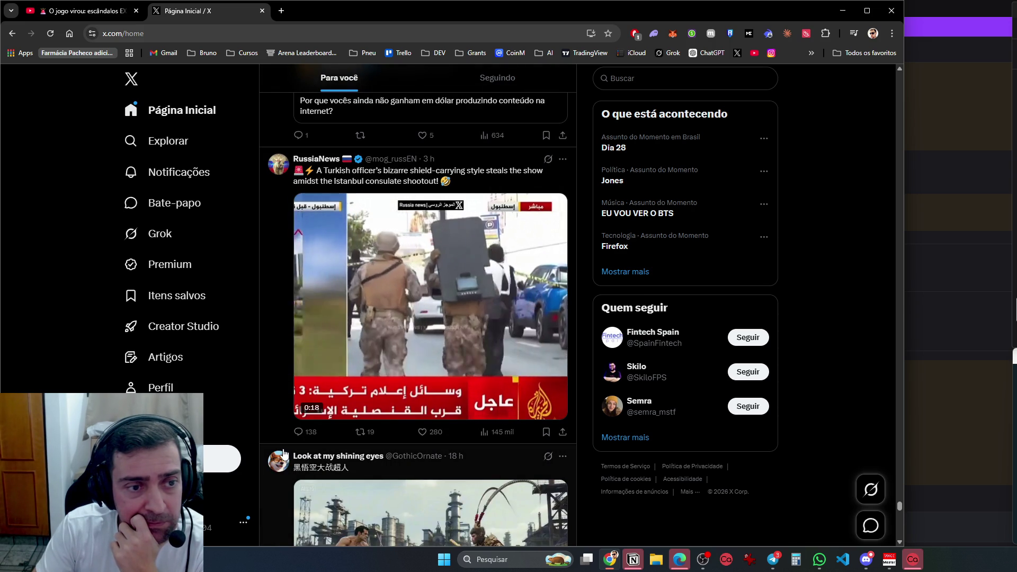
scroll(285, 454, down, 4)
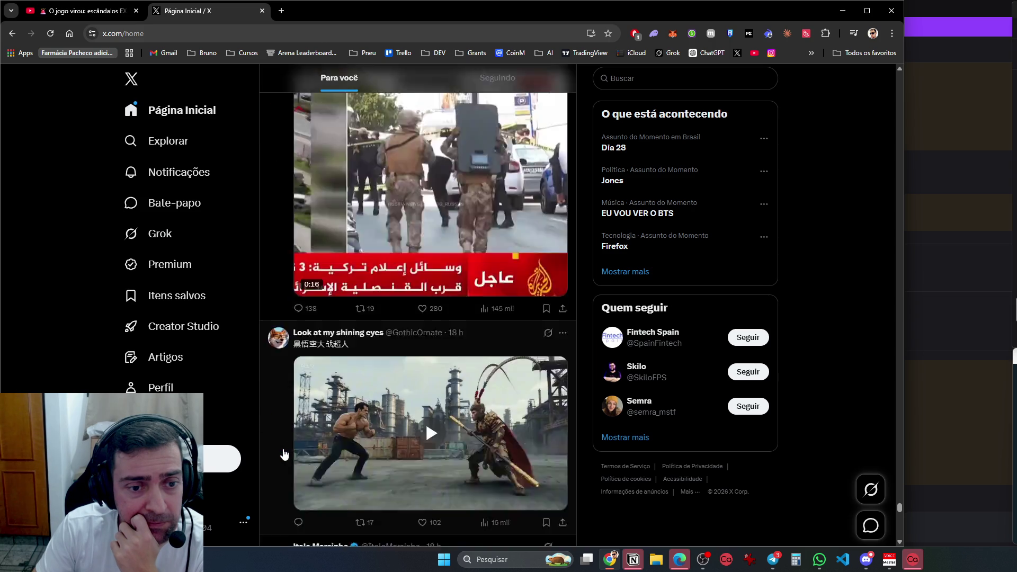
scroll(284, 454, down, 6)
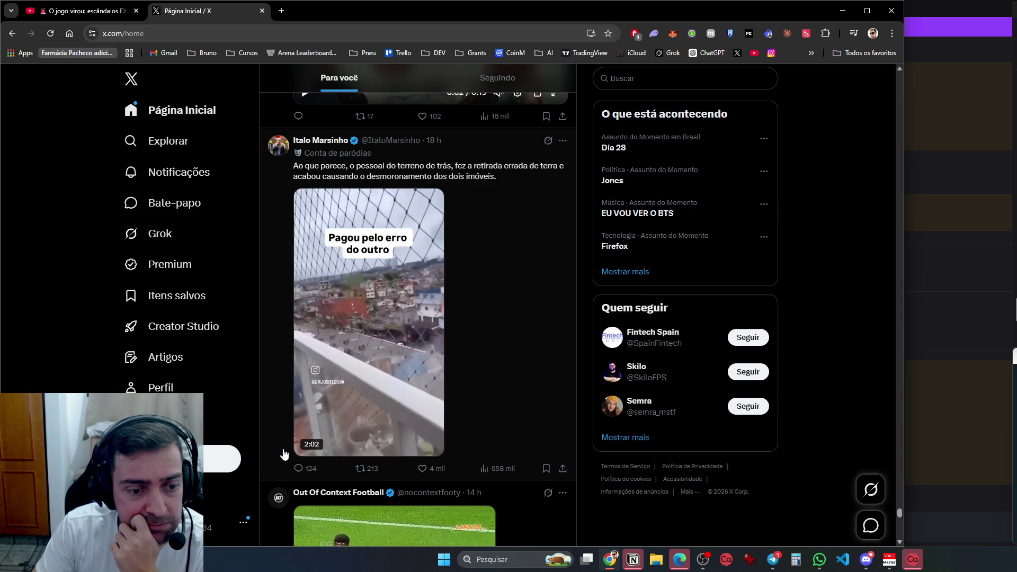
scroll(284, 453, down, 5)
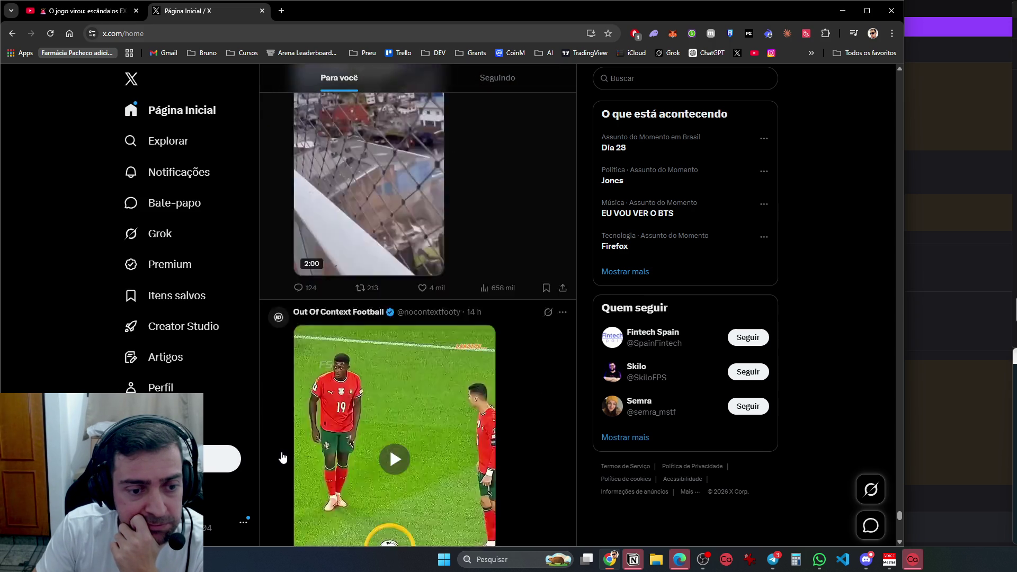
scroll(283, 457, down, 7)
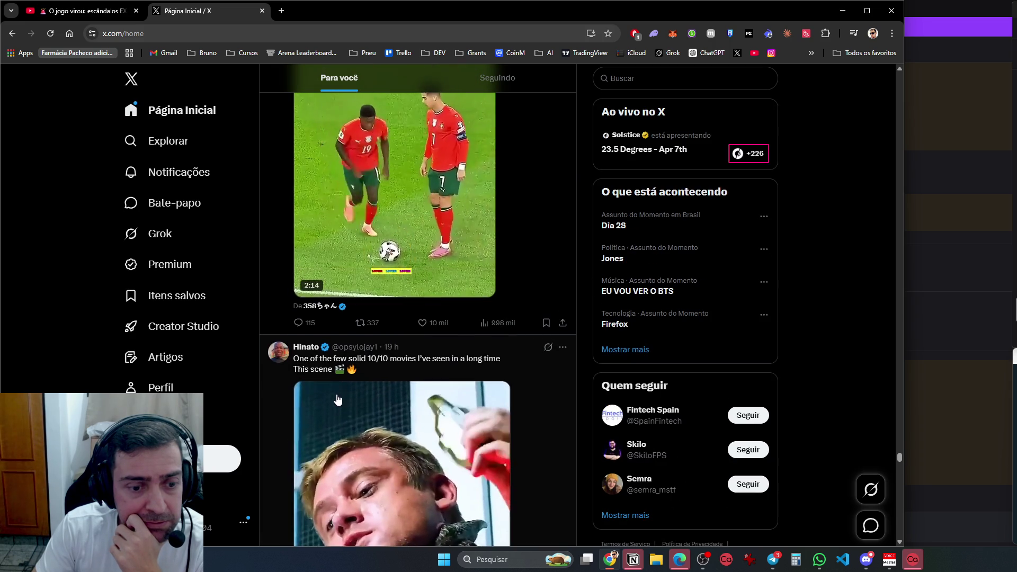
Play the 10/10 movie clip with sound, then scroll to the FLIR footage post with a readers' note
triple_click(289, 421)
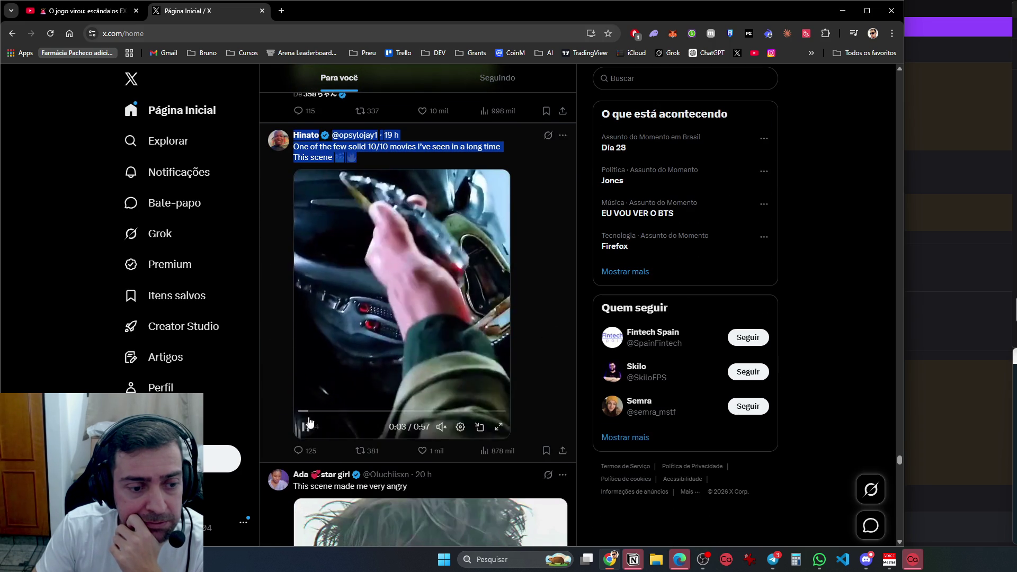
click(304, 432)
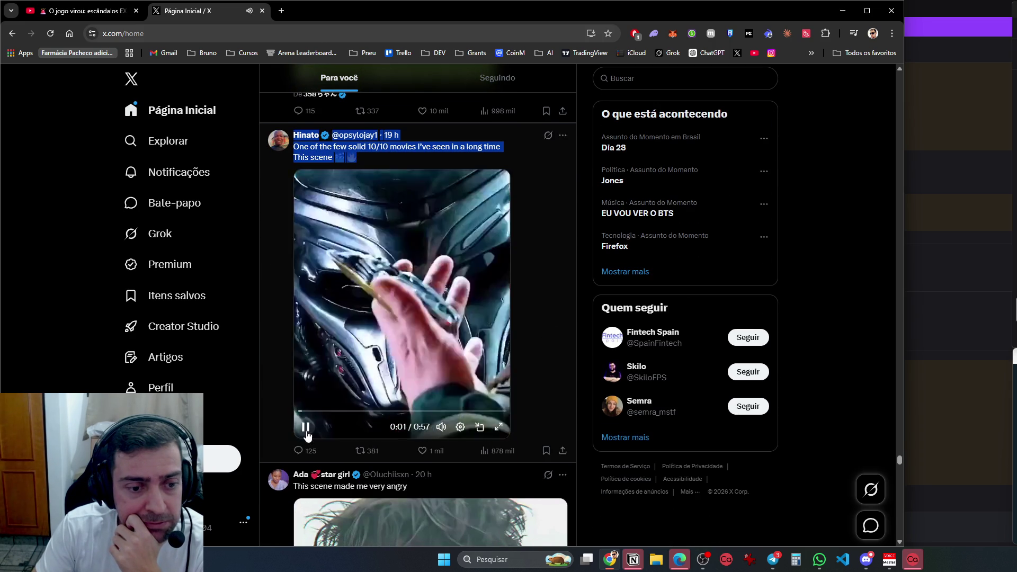
scroll(344, 477, down, 5)
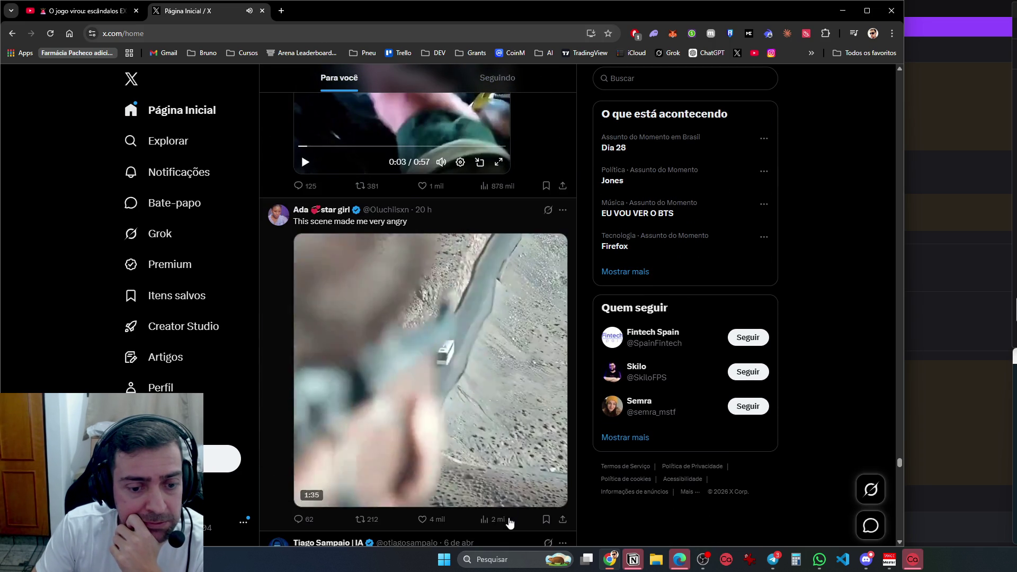
scroll(508, 510, down, 6)
scroll(507, 486, down, 3)
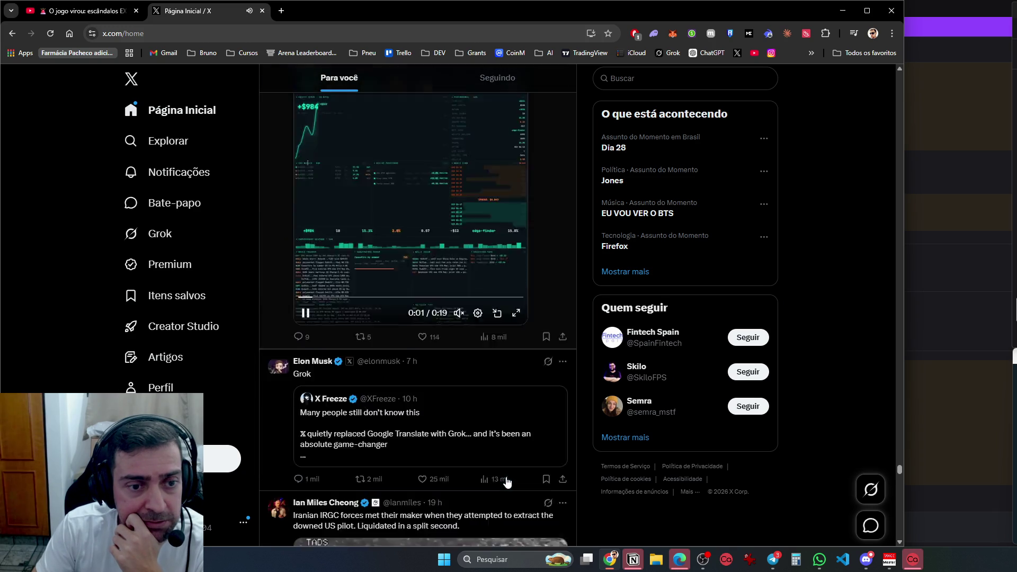
scroll(507, 482, up, 2)
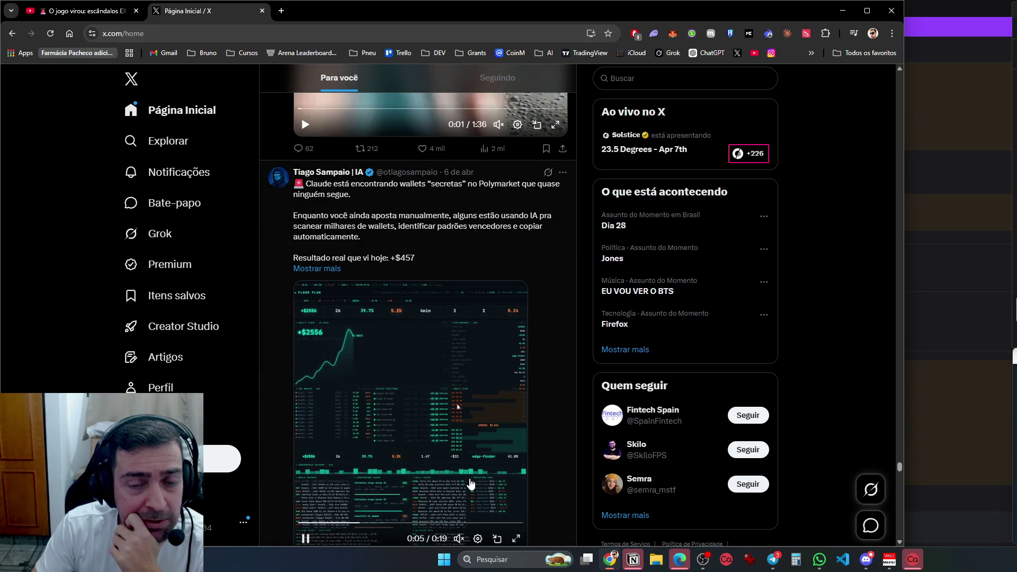
scroll(535, 432, down, 10)
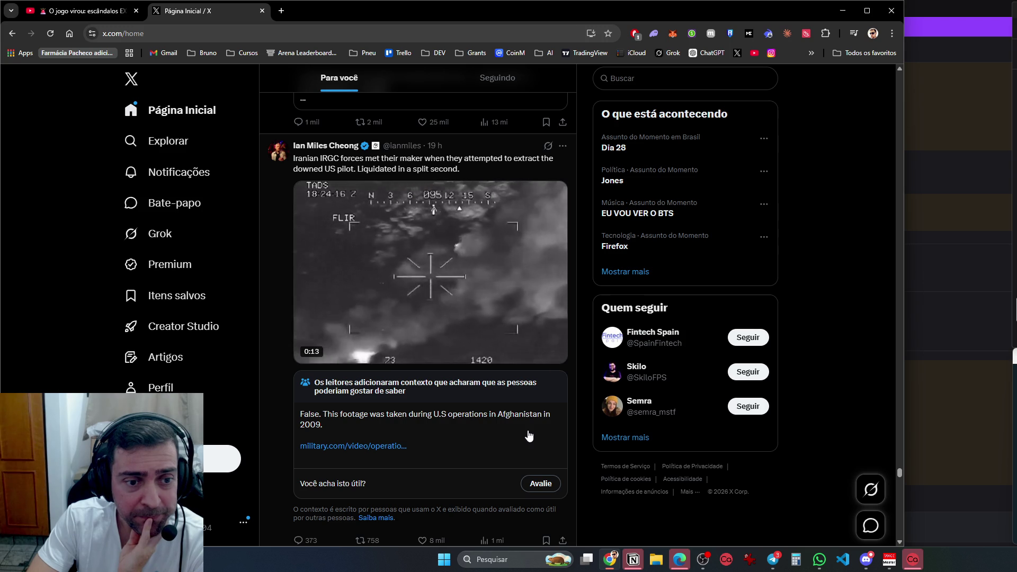
Replay the FLIR strike clip from the start with sound and pause it at 0:12
mouse_move(326, 332)
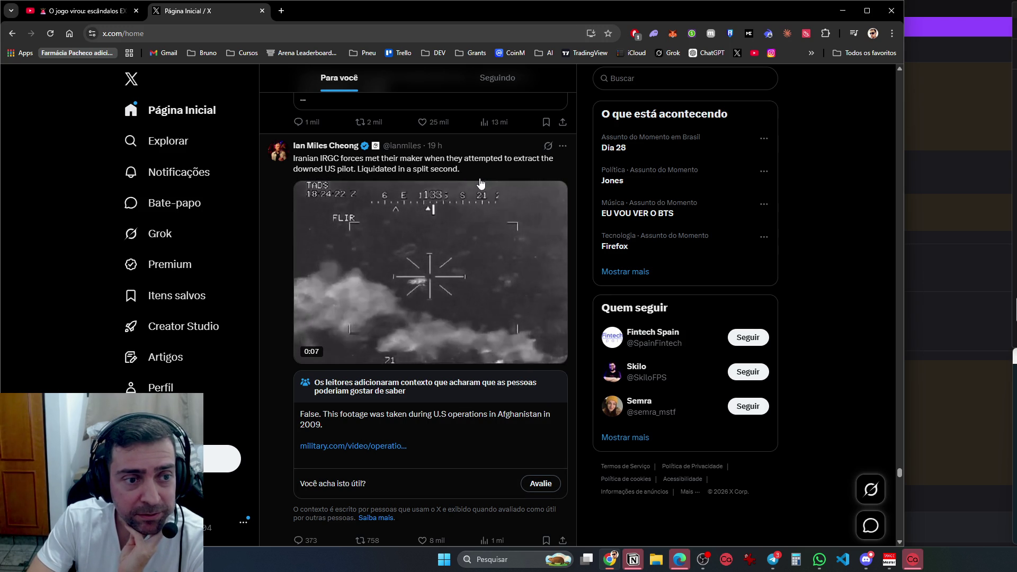
mouse_move(470, 190)
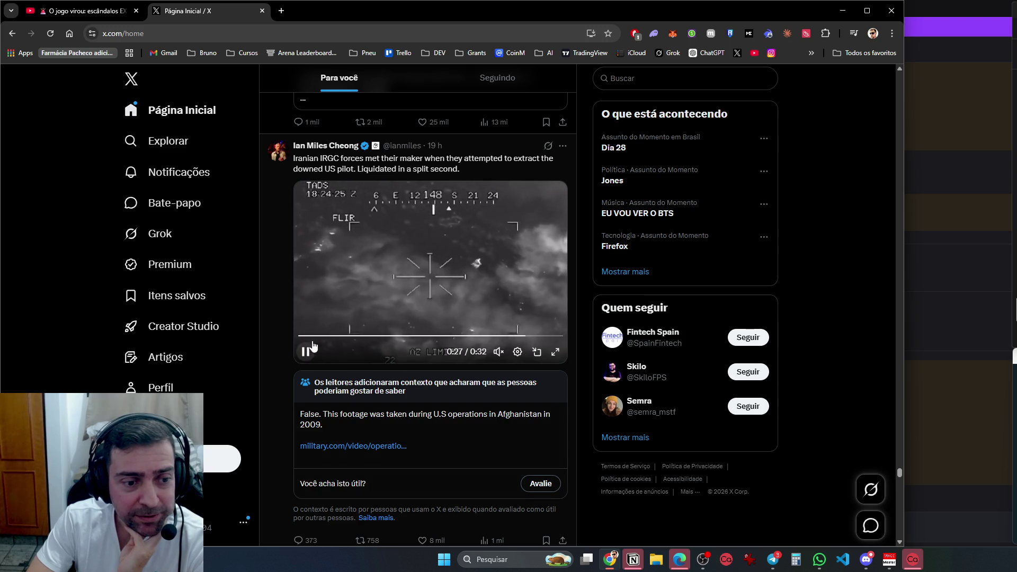
click(300, 335)
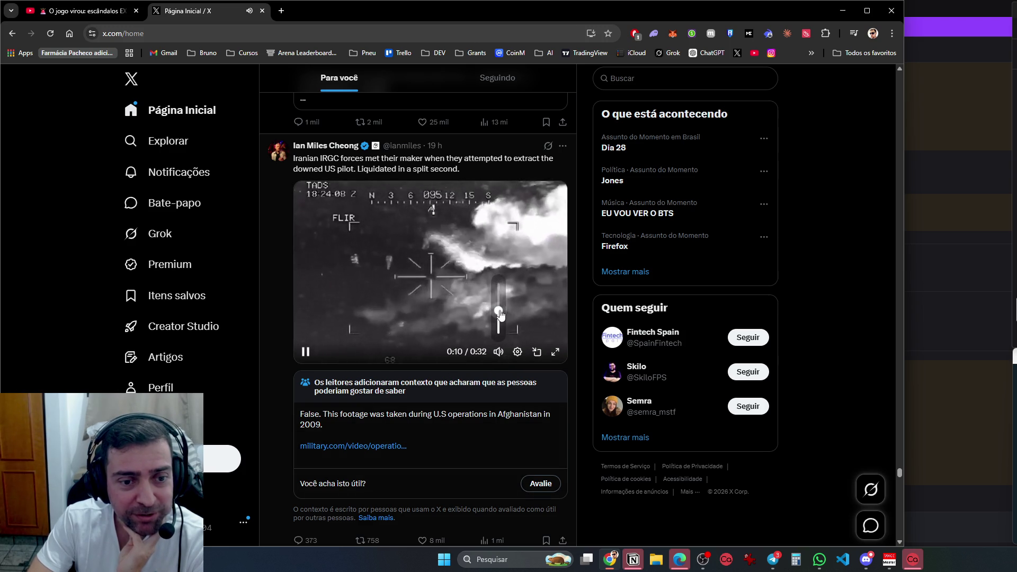
click(305, 353)
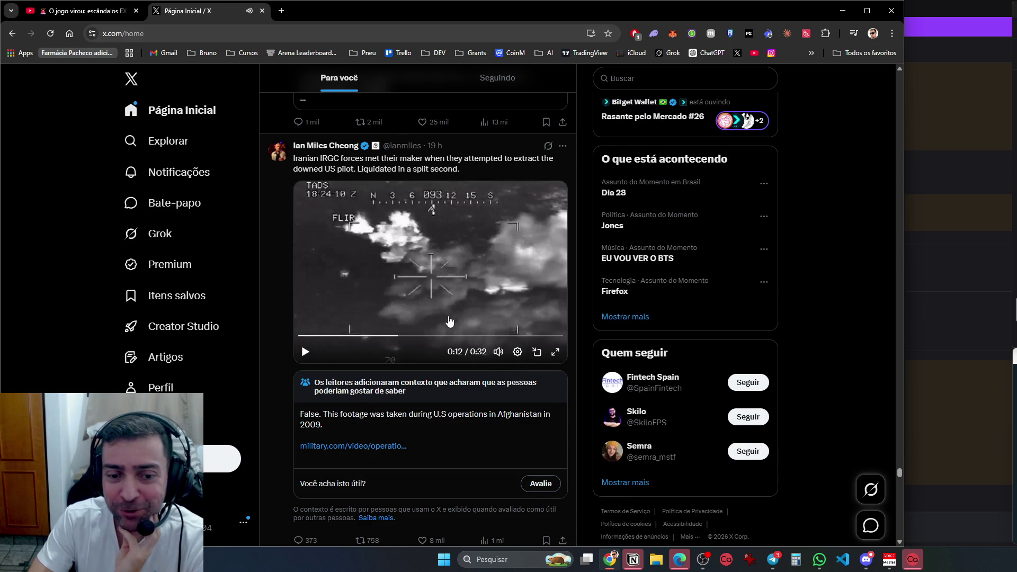
Scroll down the feed to the paratrooper aircraft parachute-drop video post
scroll(450, 318, down, 4)
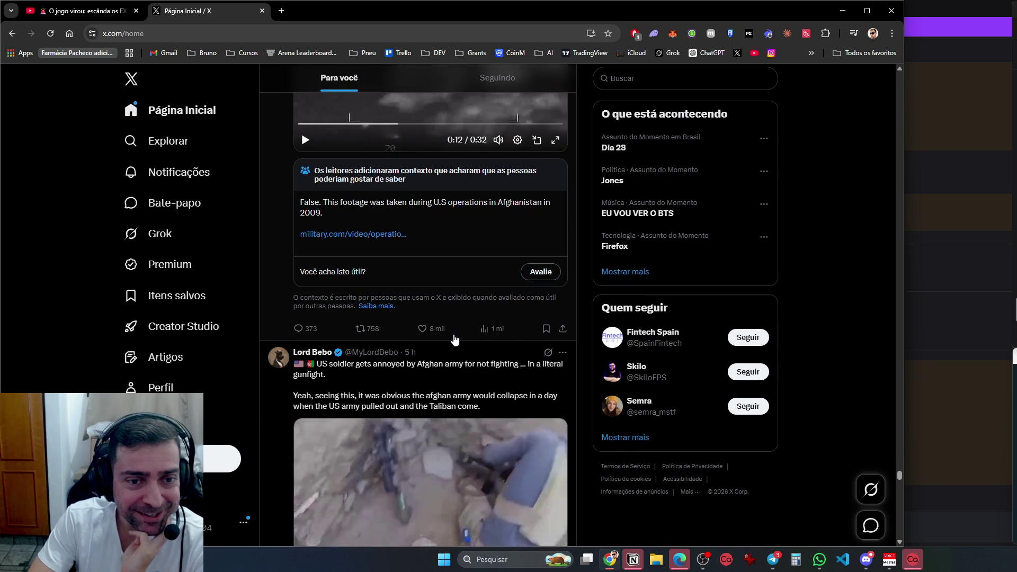
scroll(455, 338, down, 5)
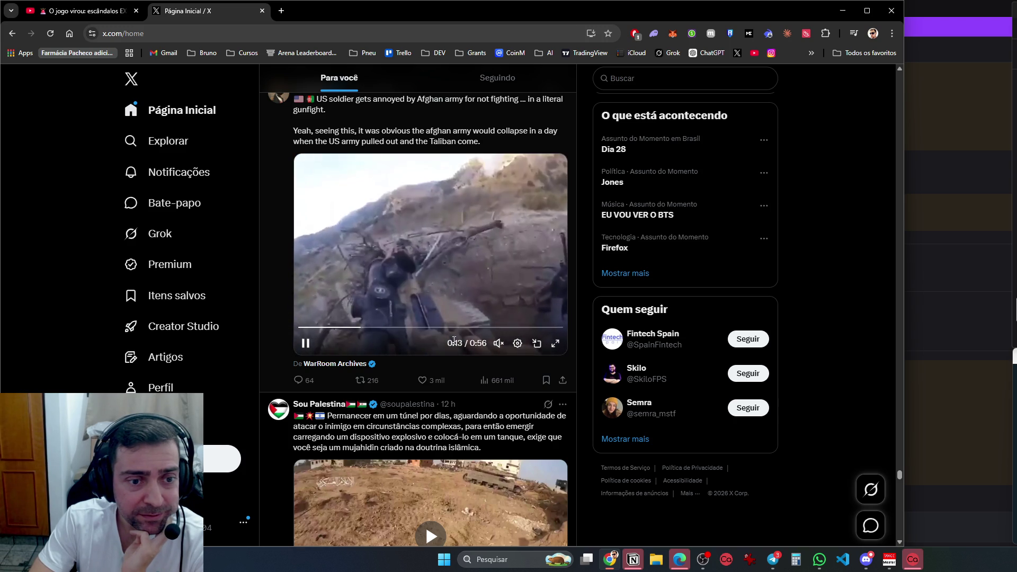
scroll(453, 339, down, 5)
scroll(453, 340, down, 4)
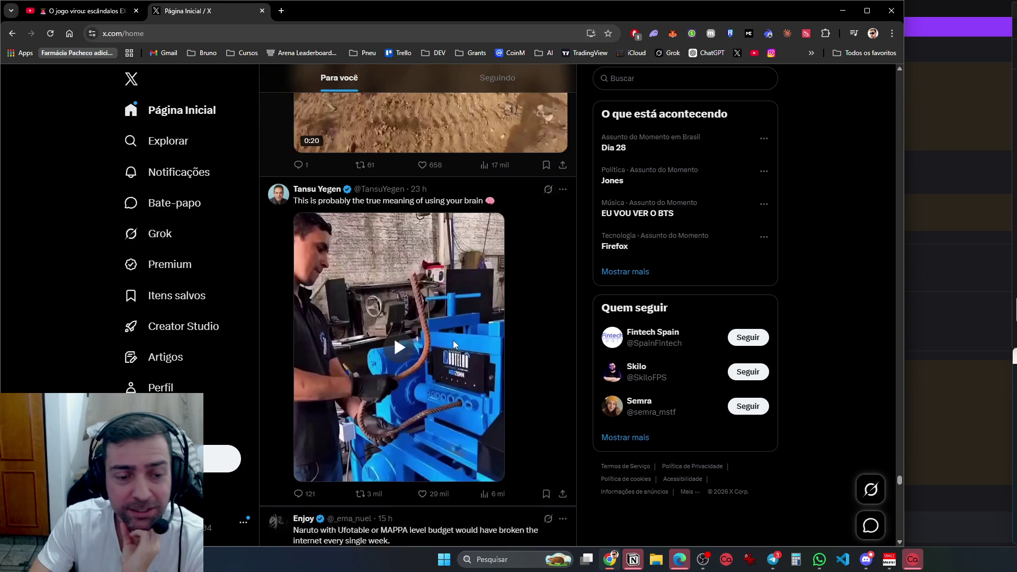
scroll(454, 343, down, 3)
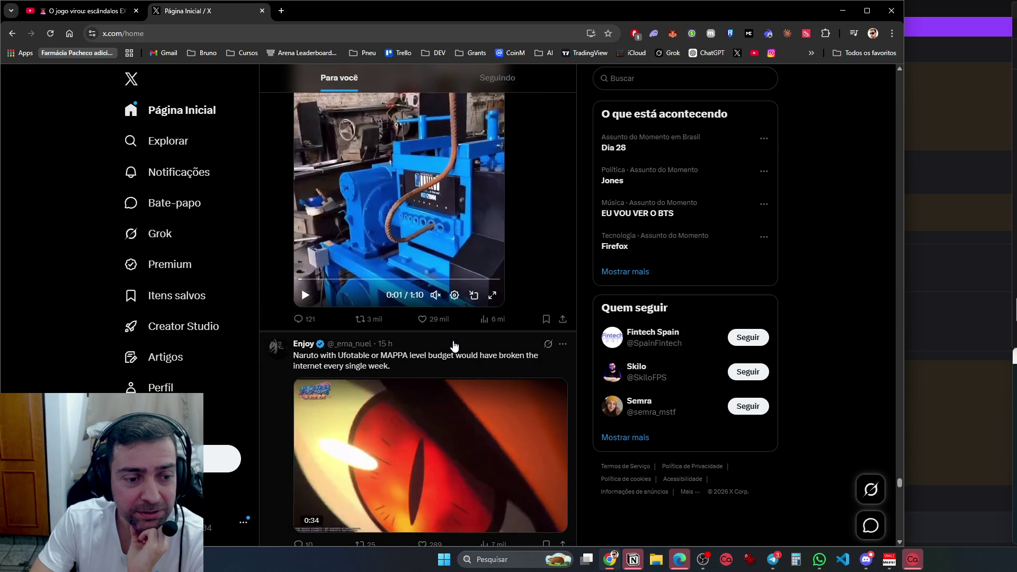
scroll(454, 346, down, 6)
scroll(453, 352, down, 2)
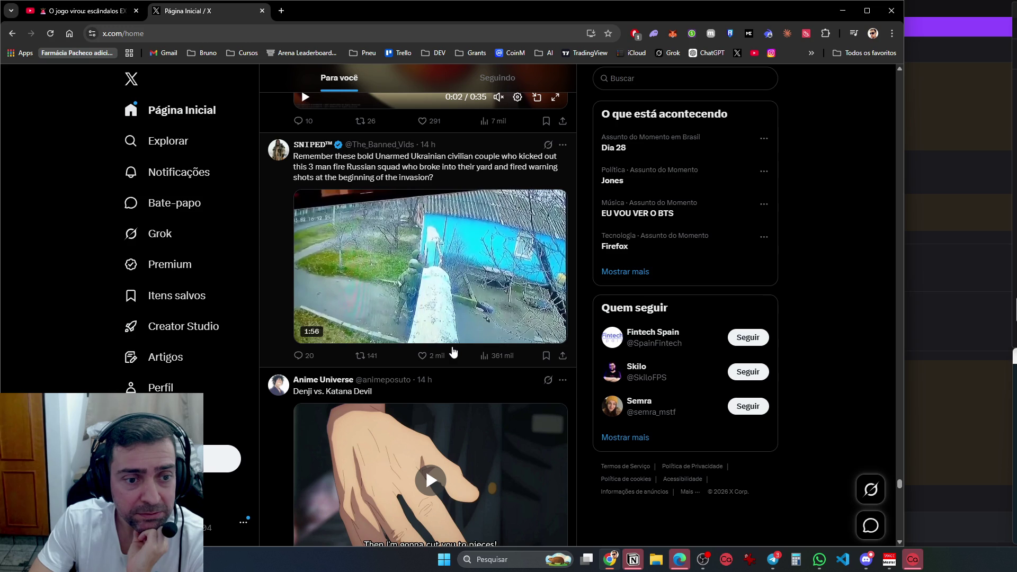
scroll(453, 352, down, 6)
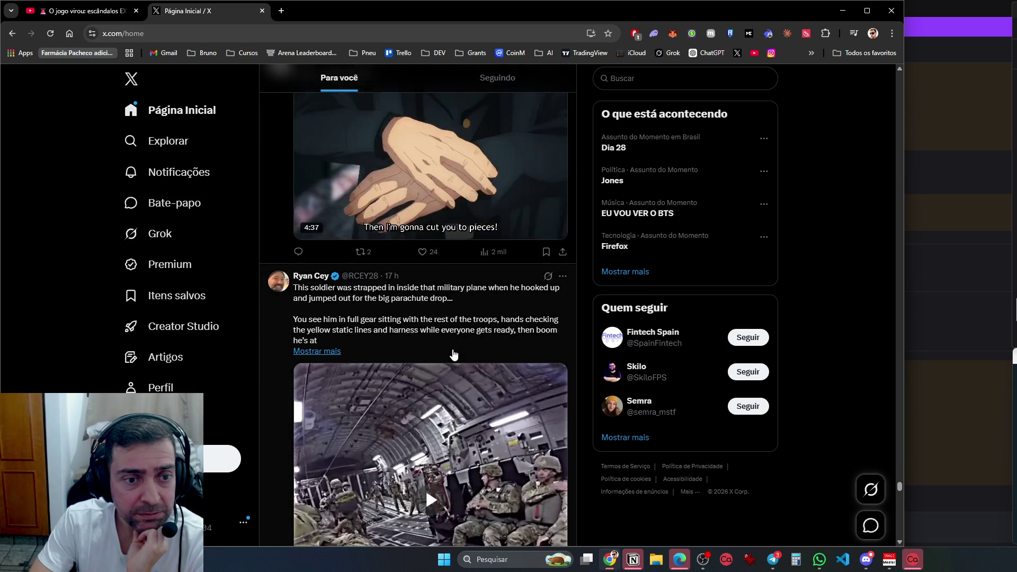
scroll(453, 352, up, 3)
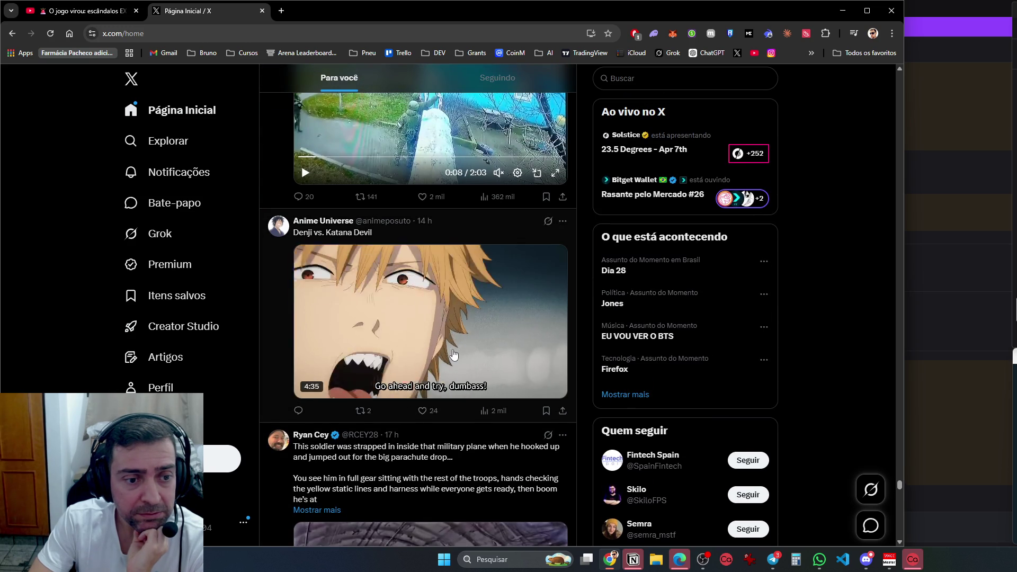
scroll(452, 353, down, 1)
scroll(453, 359, down, 5)
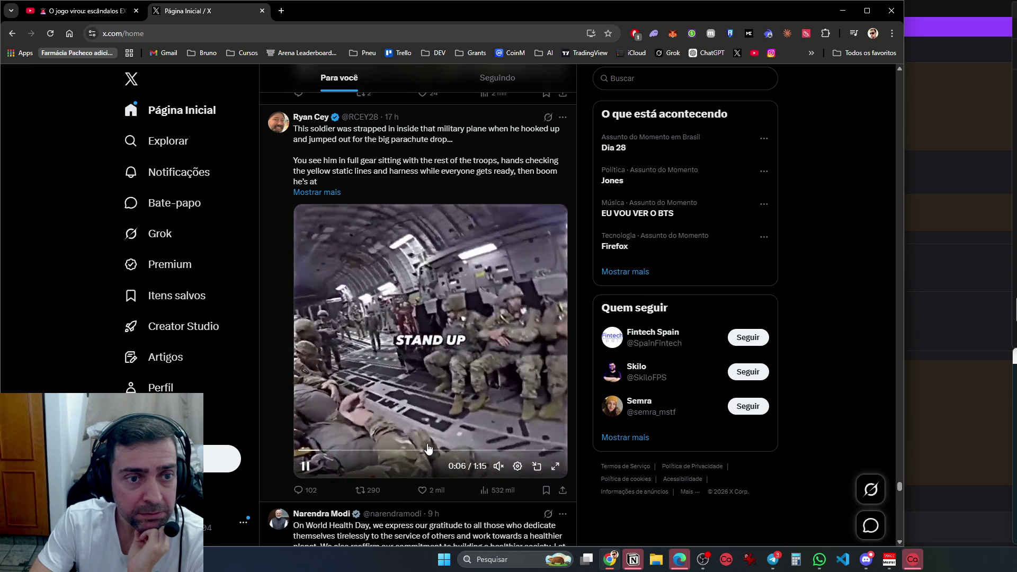
Skip the parachute video to 0:57, then near 1:08, and scroll to the anti-drone turret post
click(500, 450)
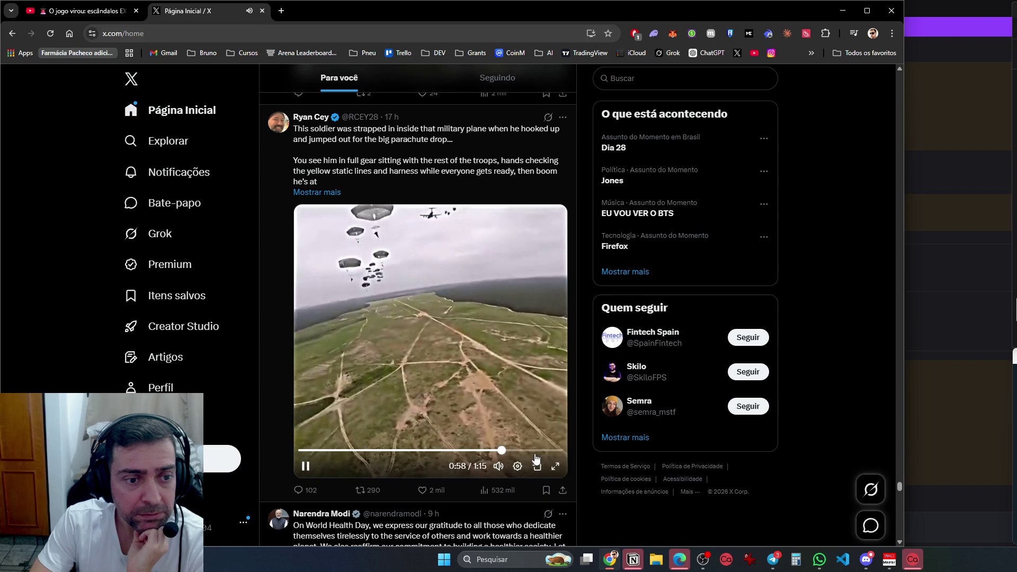
click(536, 451)
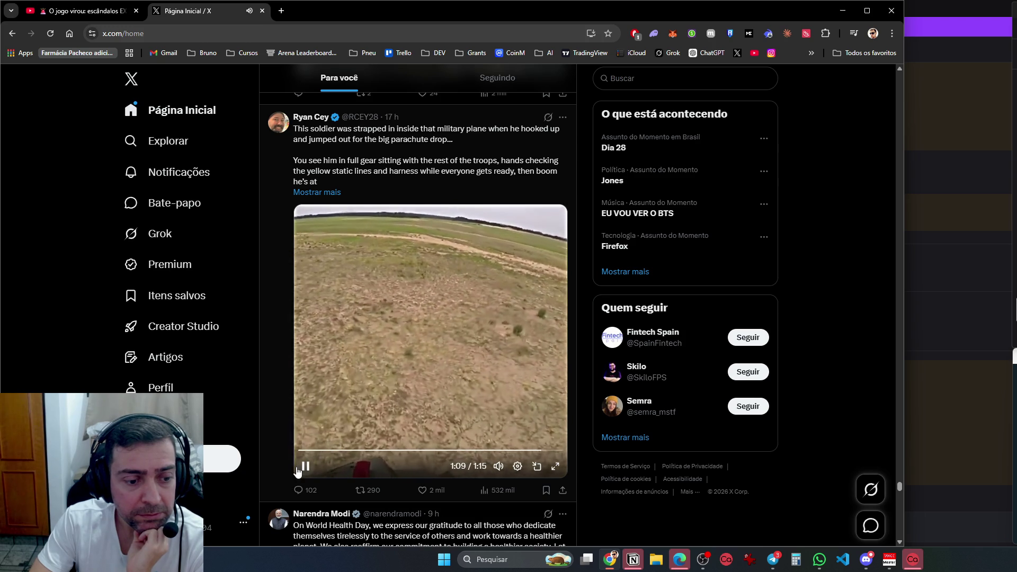
scroll(370, 476, down, 8)
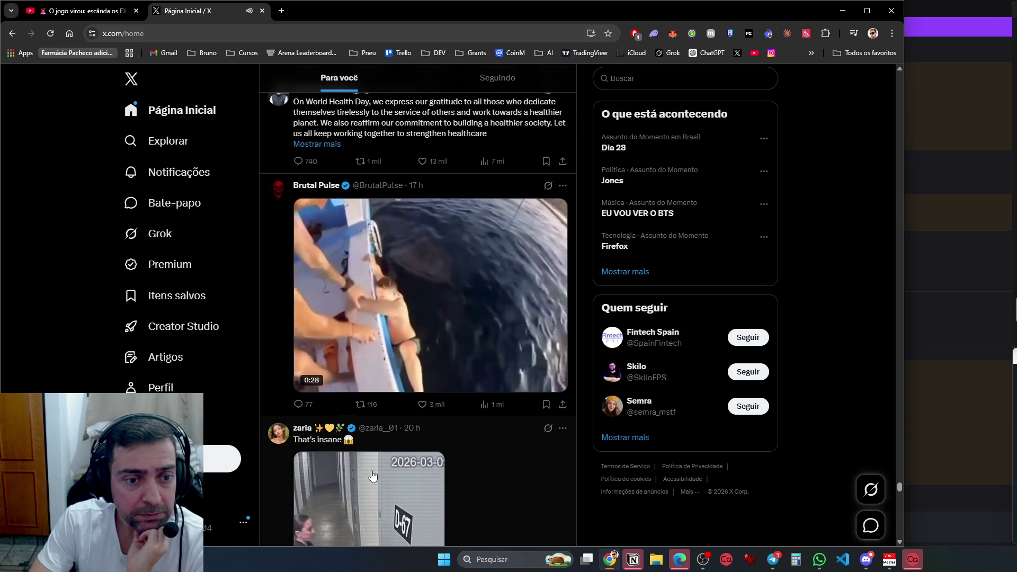
scroll(373, 476, down, 6)
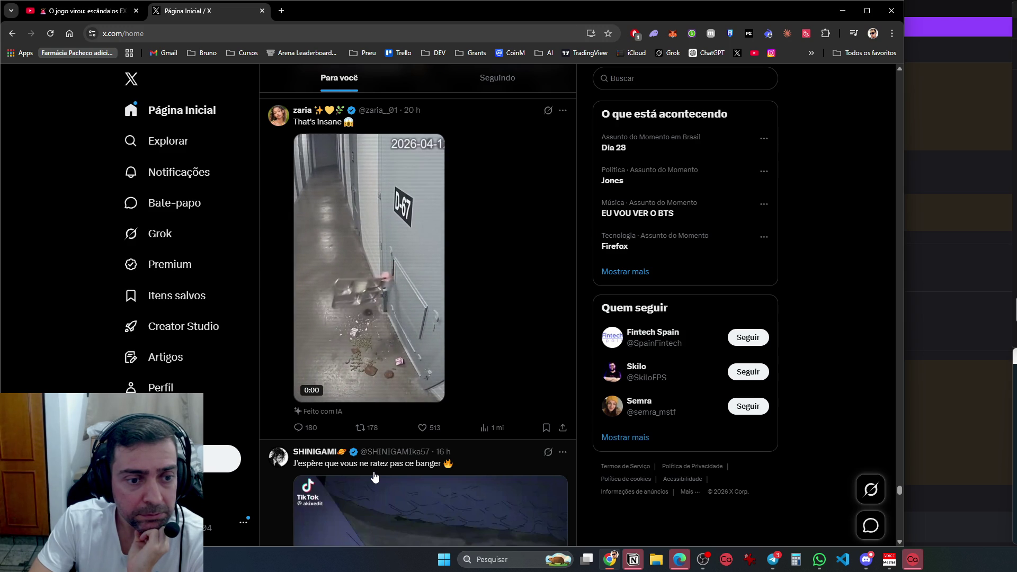
scroll(375, 477, down, 5)
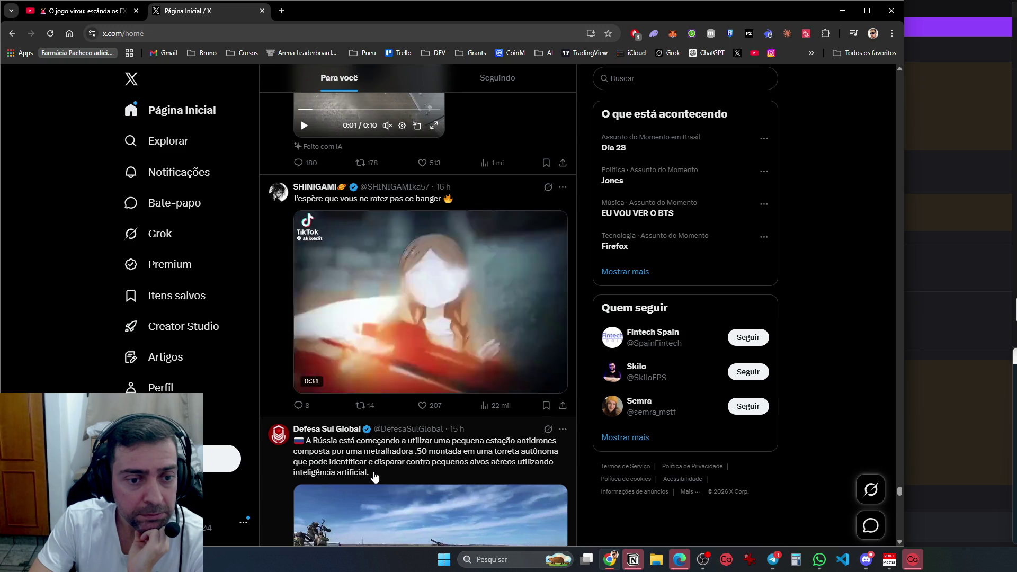
scroll(374, 476, down, 5)
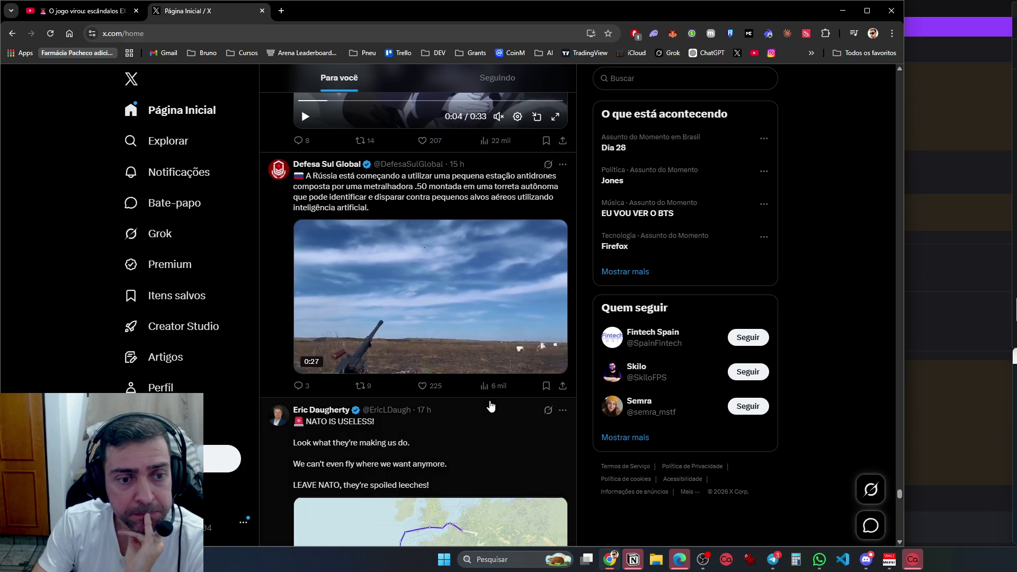
Scroll past the NATO map video to the Master Notes post about a Turkish driving instructor
scroll(492, 413, down, 7)
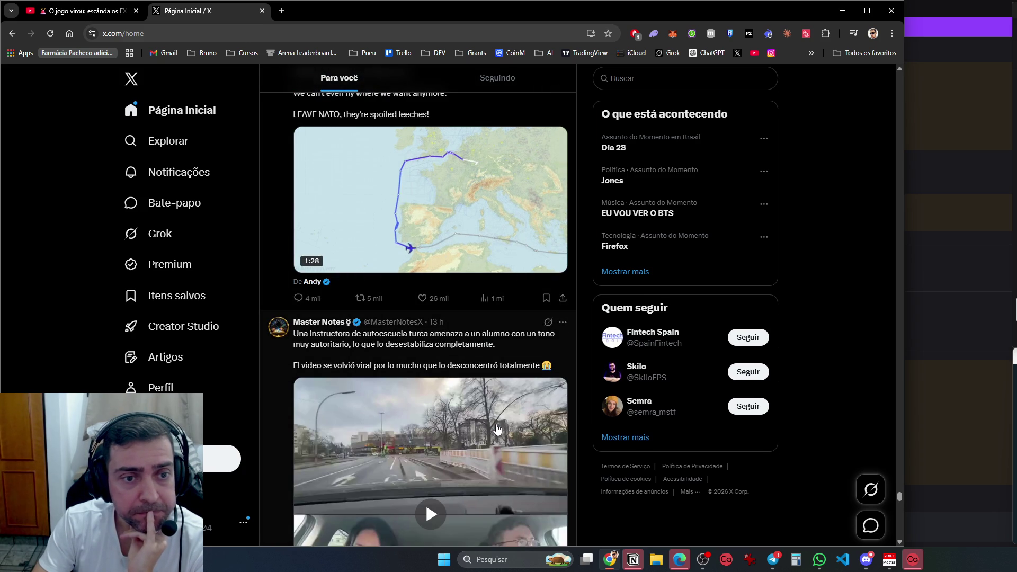
scroll(497, 429, up, 2)
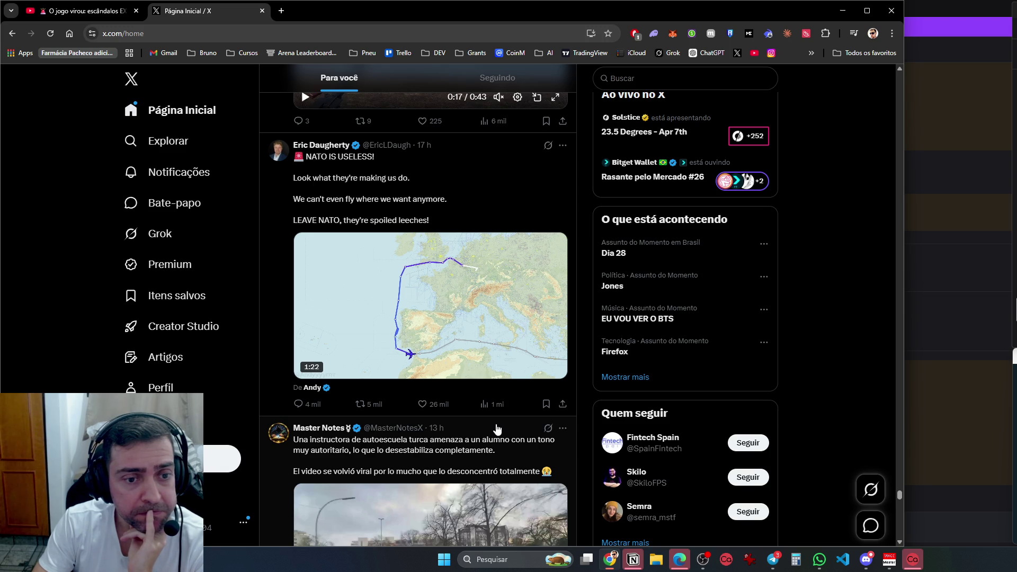
scroll(497, 429, down, 1)
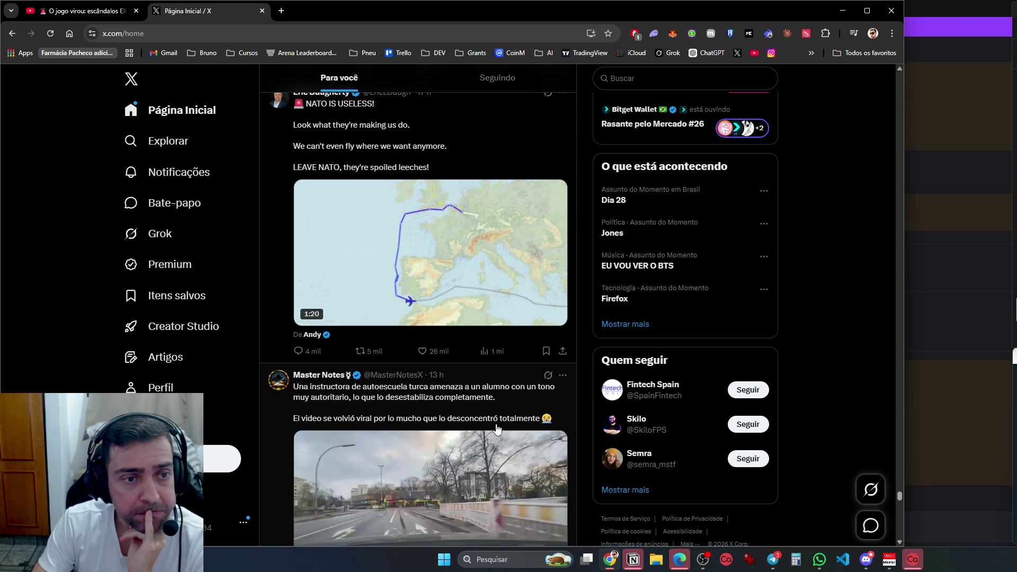
scroll(497, 429, up, 2)
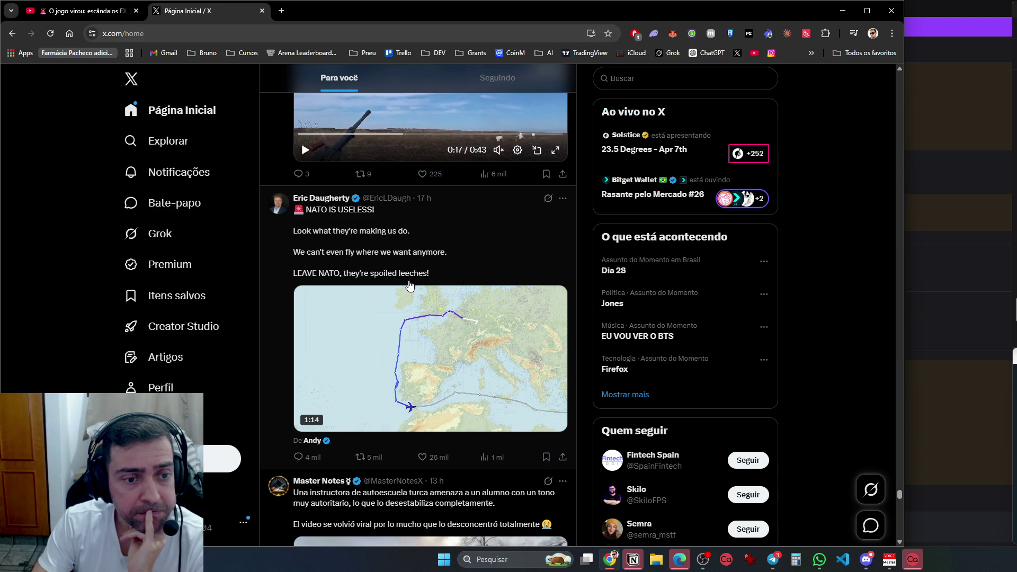
scroll(536, 470, down, 6)
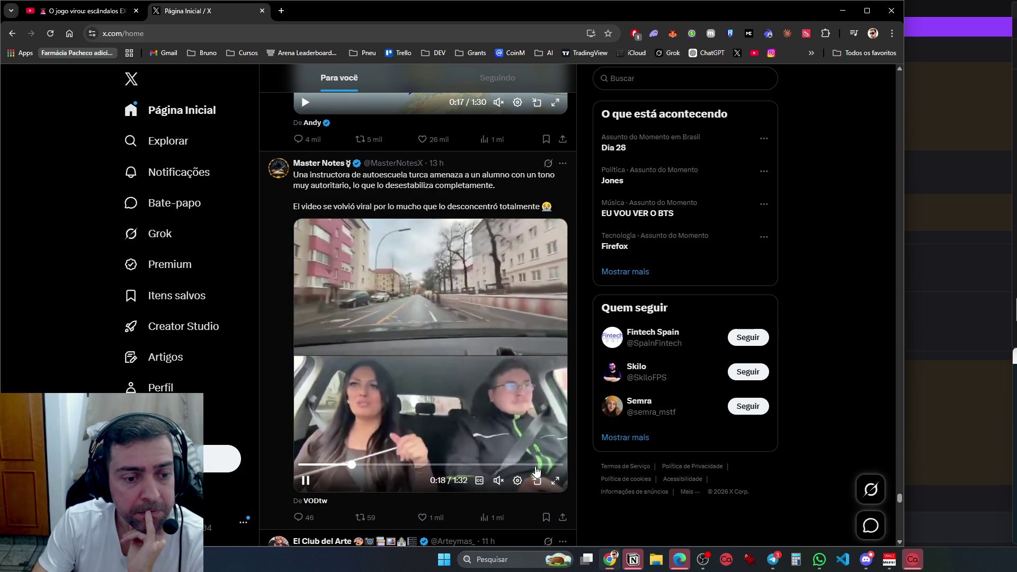
Scroll past the BBC, MAGA Voice and Pokémon card posts to the Anime Shots Jujutsu Kaisen (2023) clip
scroll(537, 474, down, 6)
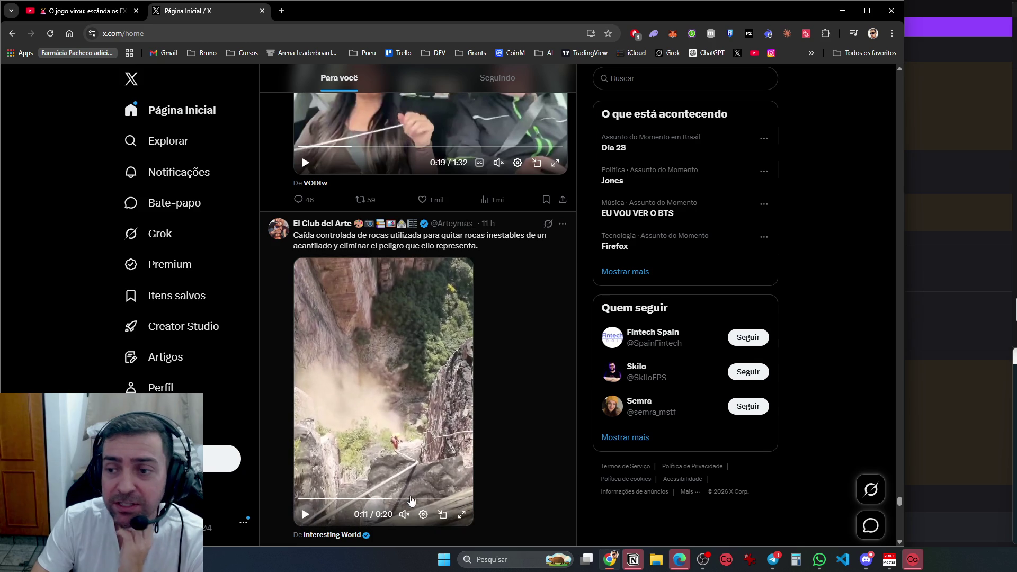
scroll(591, 444, down, 4)
scroll(524, 451, down, 7)
scroll(523, 451, down, 7)
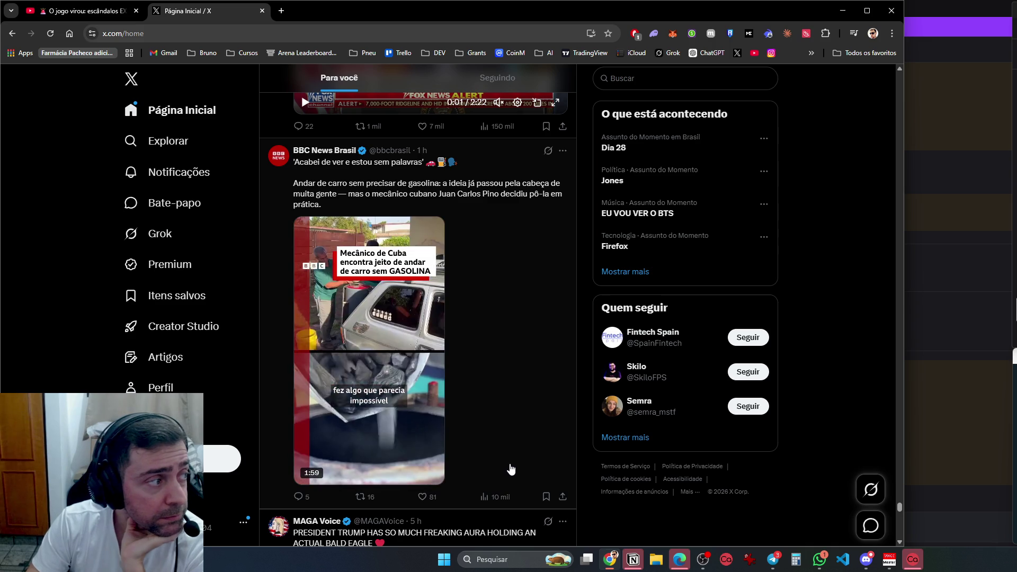
scroll(528, 455, down, 7)
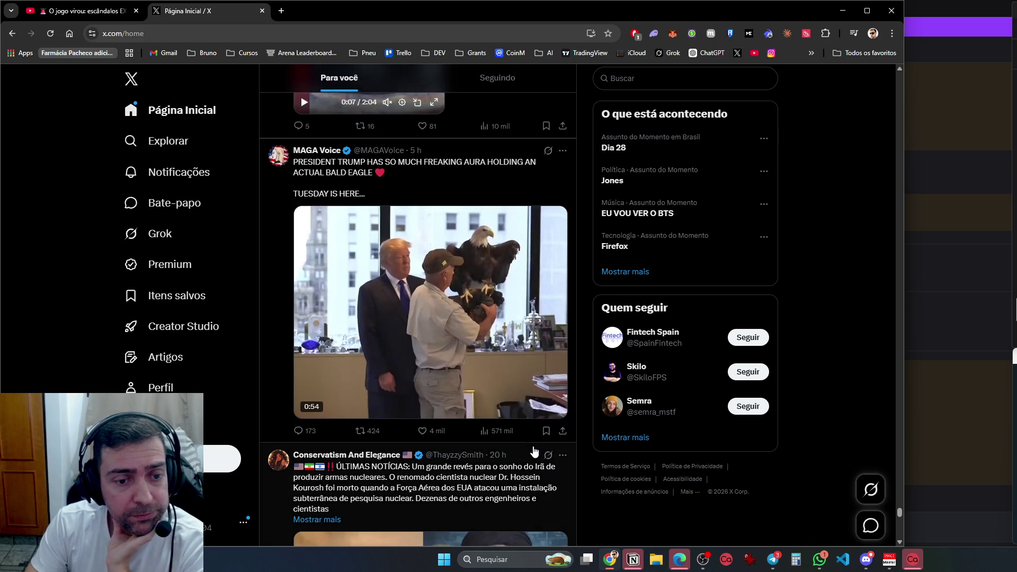
scroll(534, 451, down, 4)
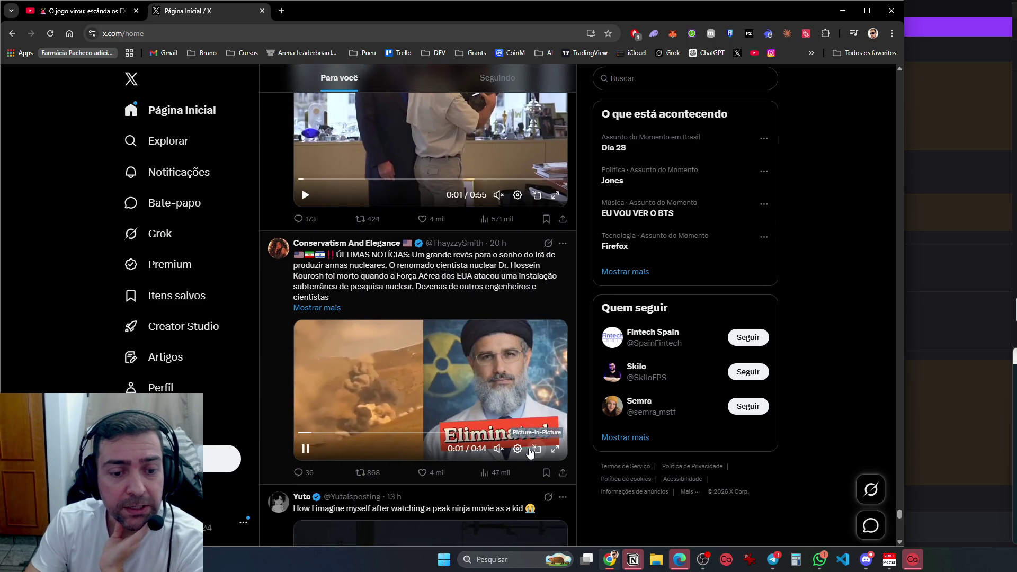
scroll(528, 461, down, 6)
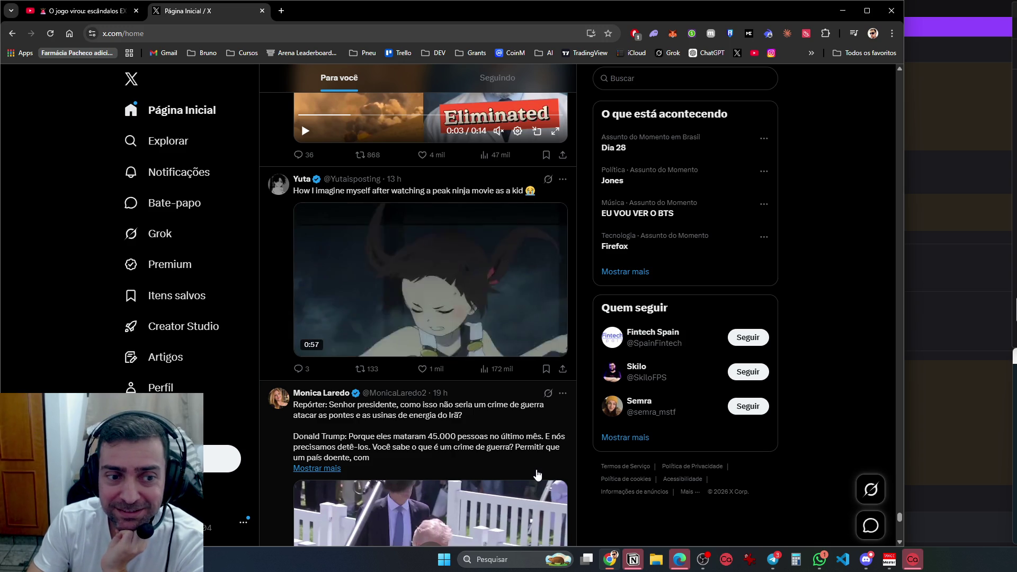
scroll(537, 474, down, 4)
scroll(537, 474, down, 5)
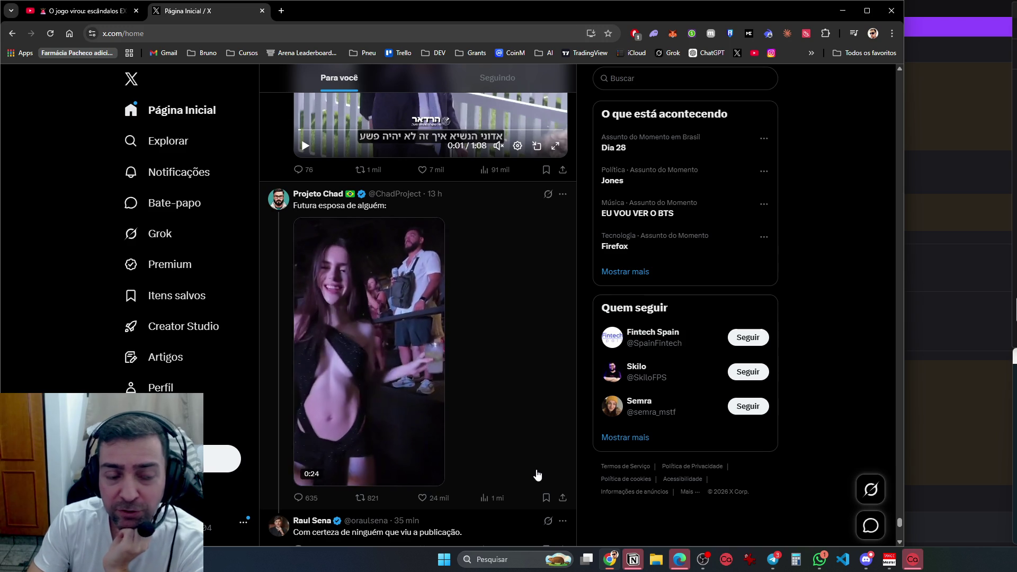
scroll(537, 474, down, 9)
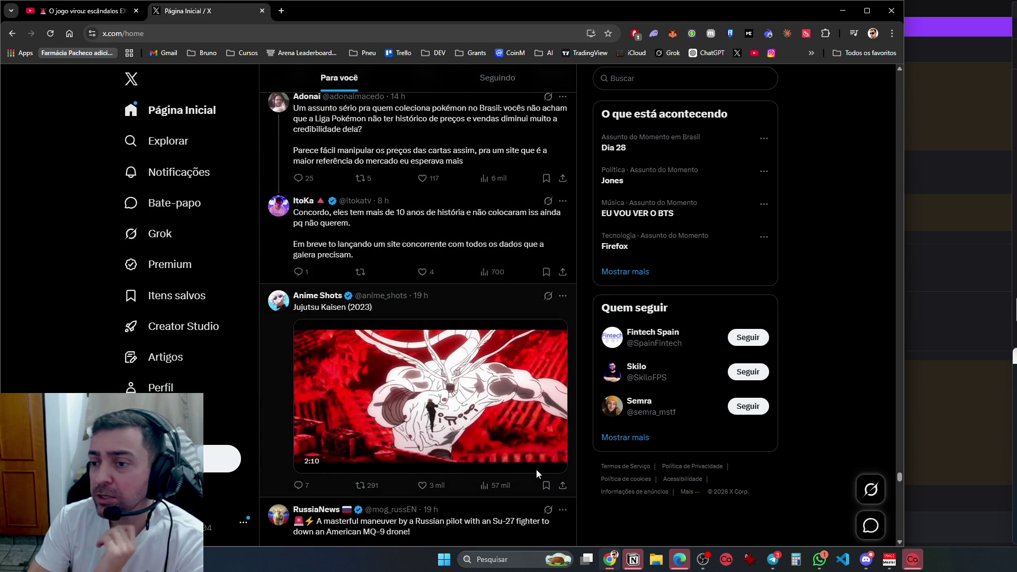
Scroll the For You feed past the RussiaNews and FalconUpdatesHQ posts to the Siberian tiger video
mouse_move(549, 474)
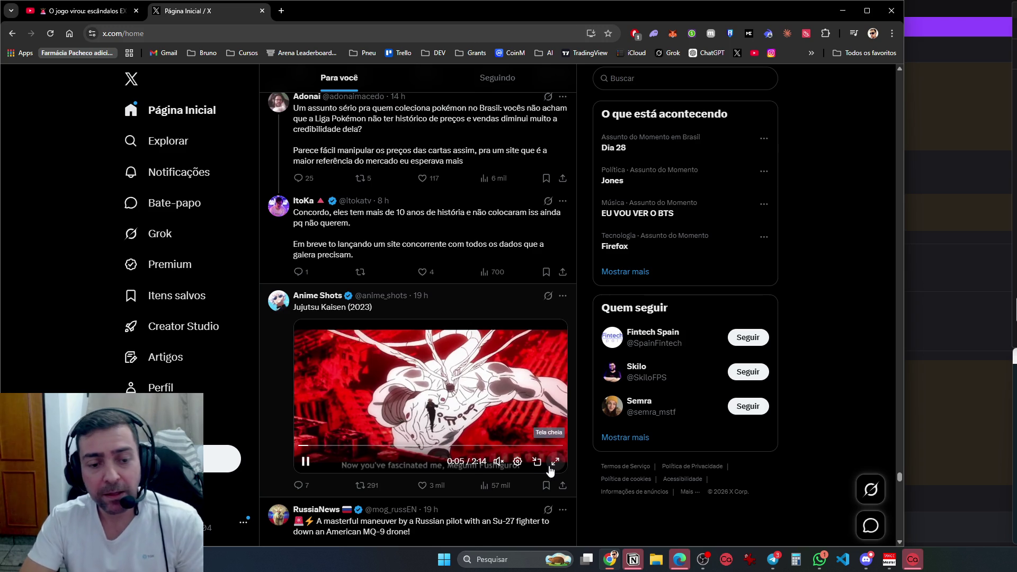
scroll(525, 463, down, 8)
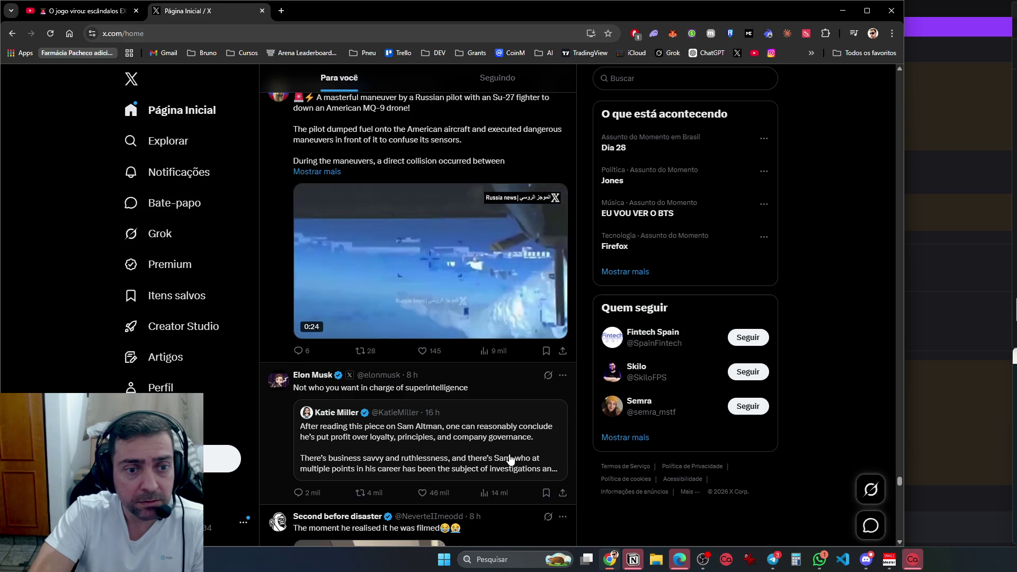
scroll(510, 458, down, 6)
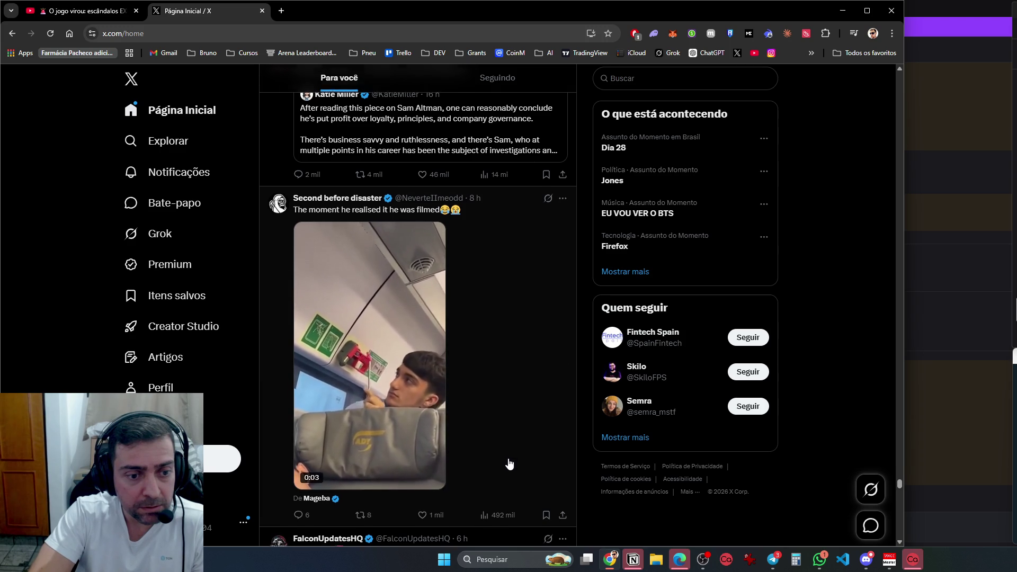
scroll(510, 460, down, 8)
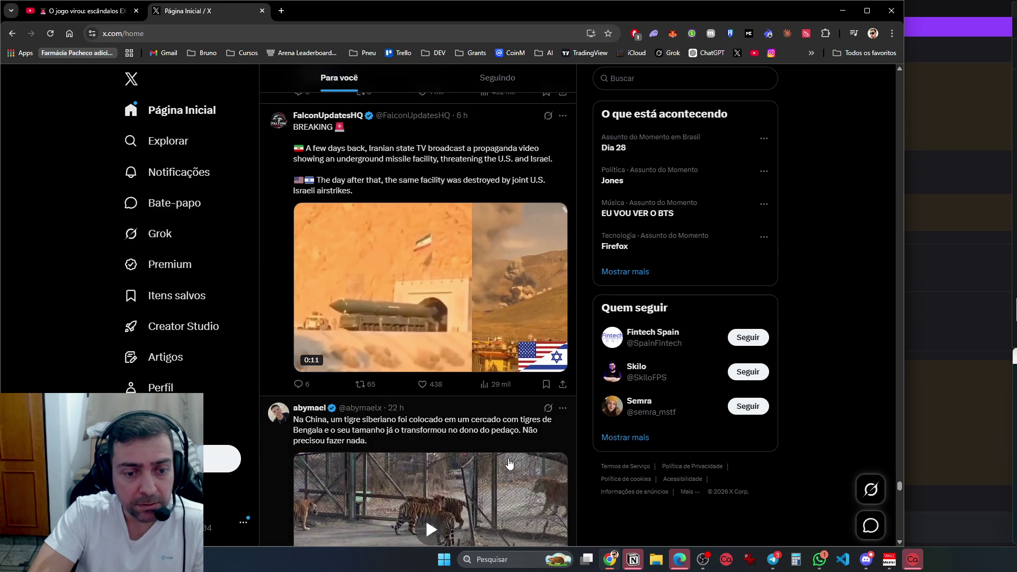
scroll(509, 464, down, 4)
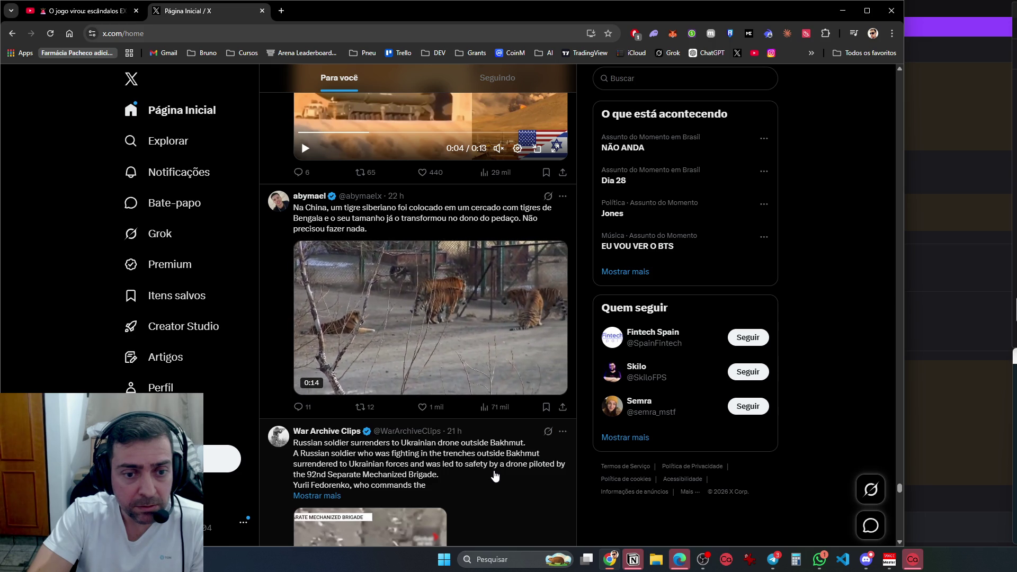
Scroll a bit further, then switch the home timeline to the Seguindo (Following) feed
scroll(495, 477, down, 7)
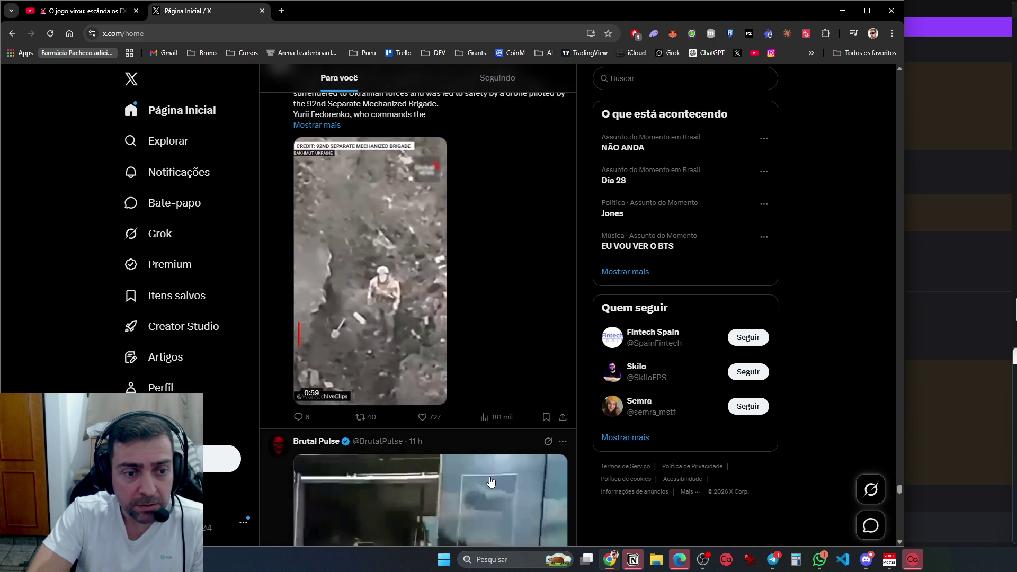
scroll(493, 480, down, 6)
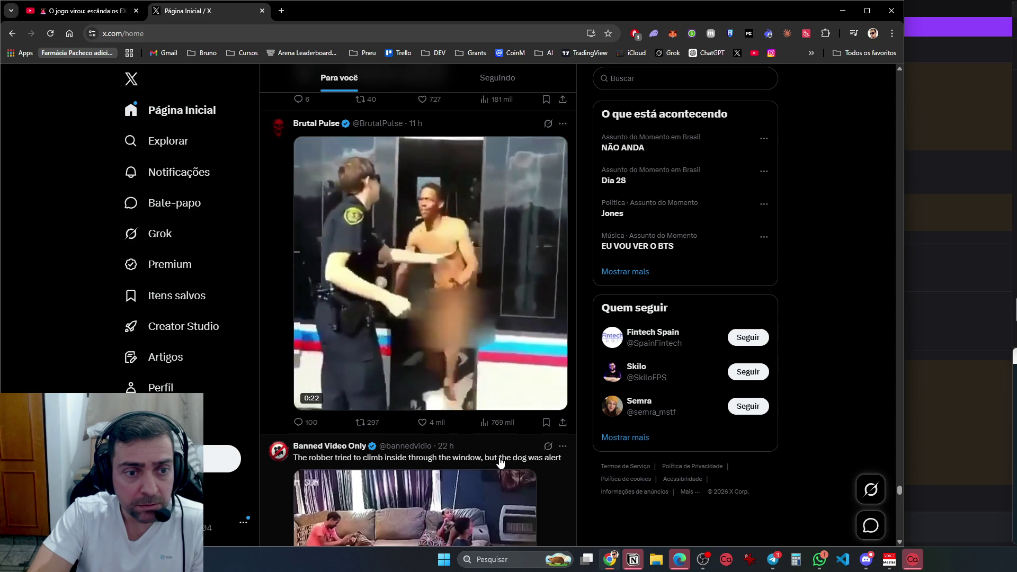
scroll(498, 464, down, 7)
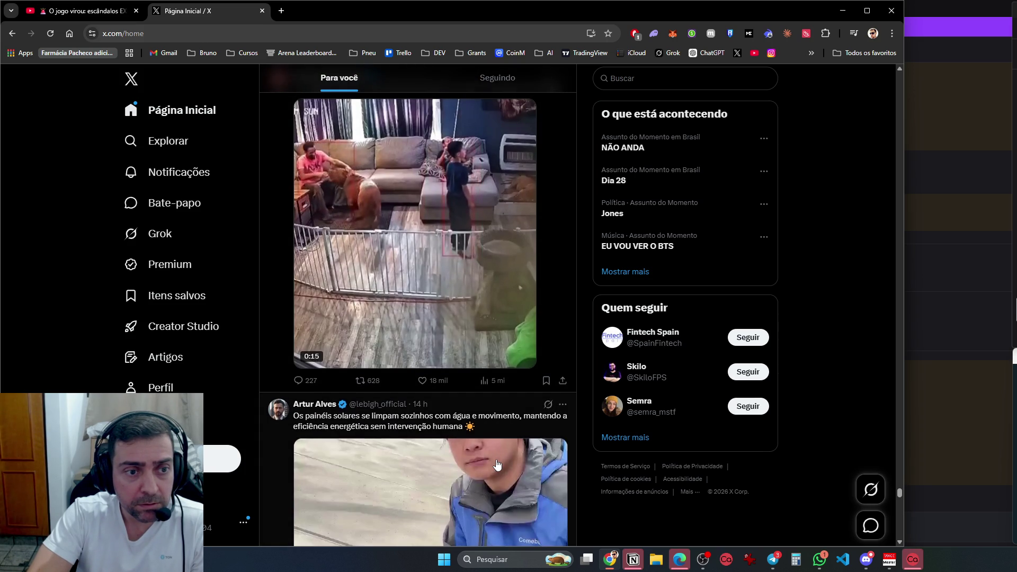
scroll(498, 464, down, 6)
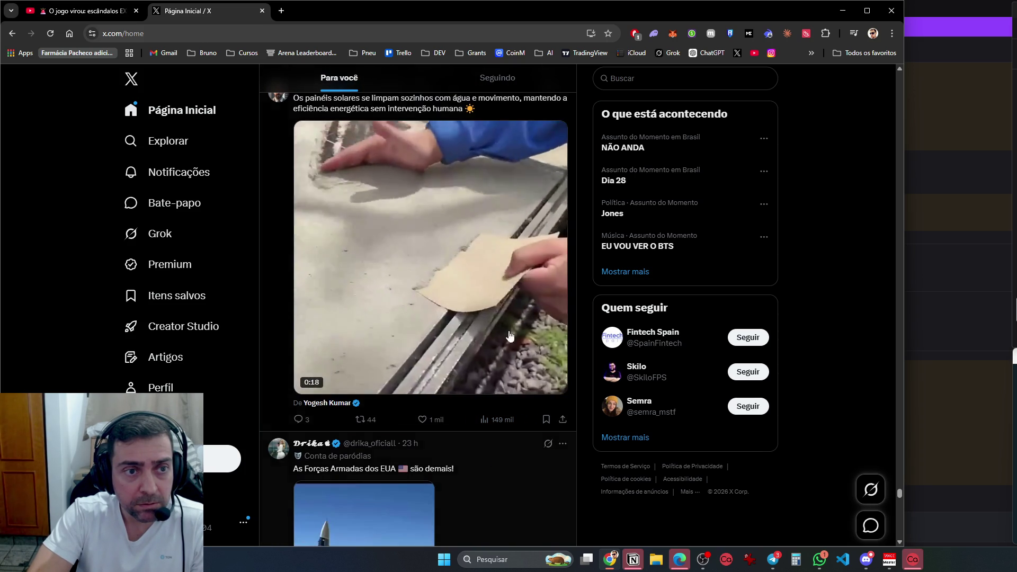
click(509, 78)
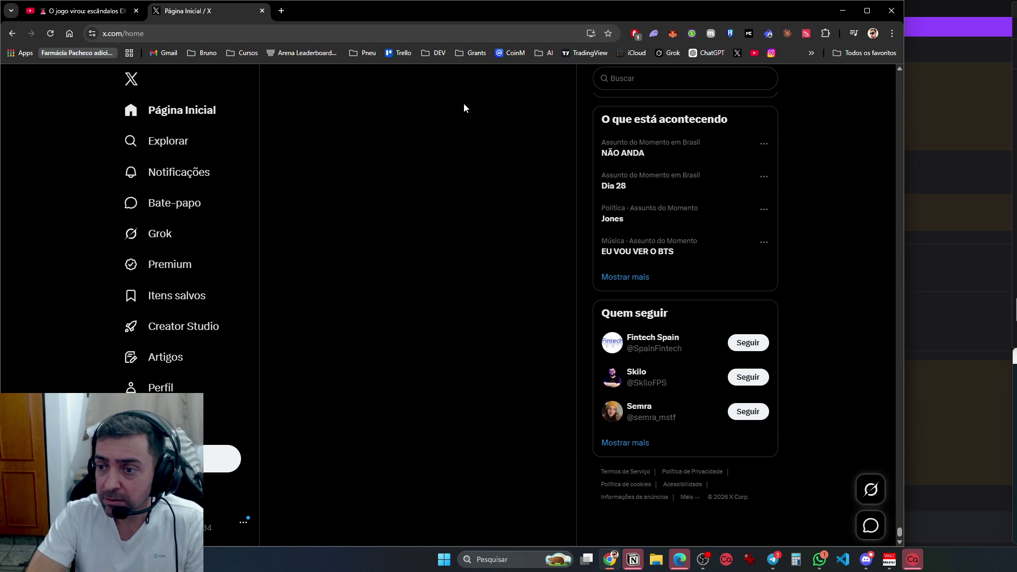
click(202, 113)
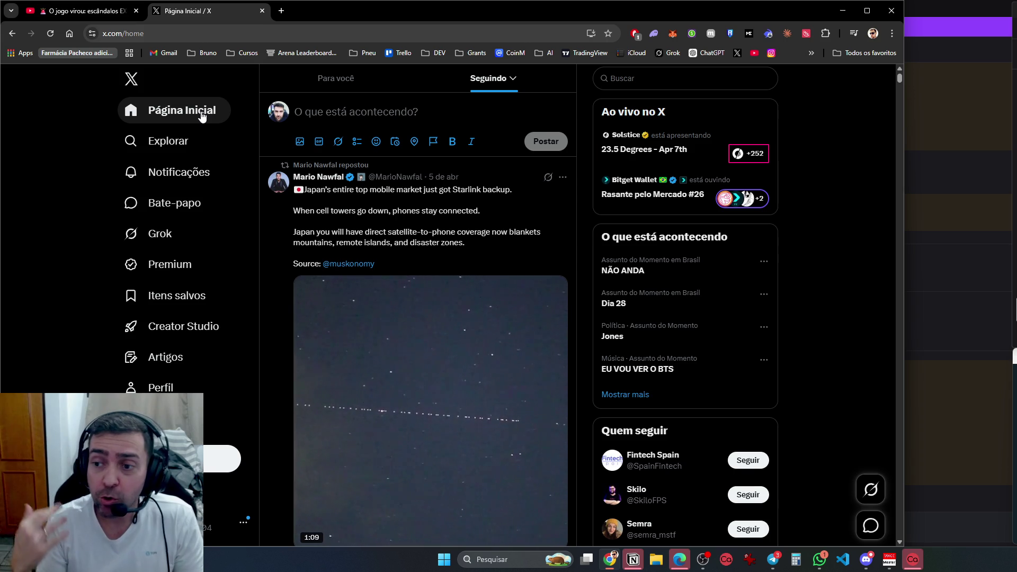
Scroll the Seguindo timeline down to Elon Musk's 'Made with Grok Imagine' post
scroll(323, 455, down, 12)
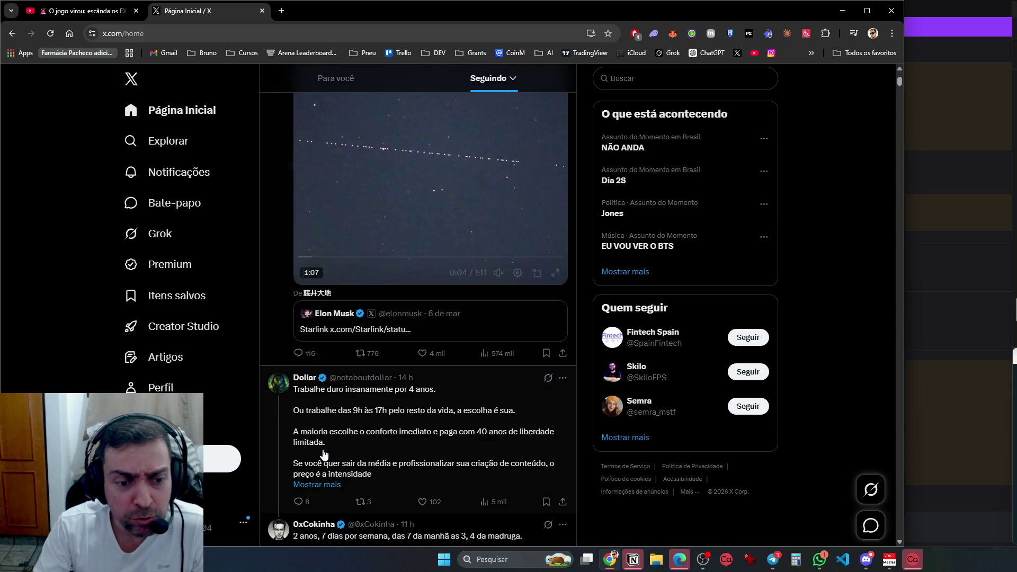
scroll(323, 456, up, 6)
scroll(323, 455, down, 12)
scroll(326, 458, down, 6)
scroll(222, 460, down, 10)
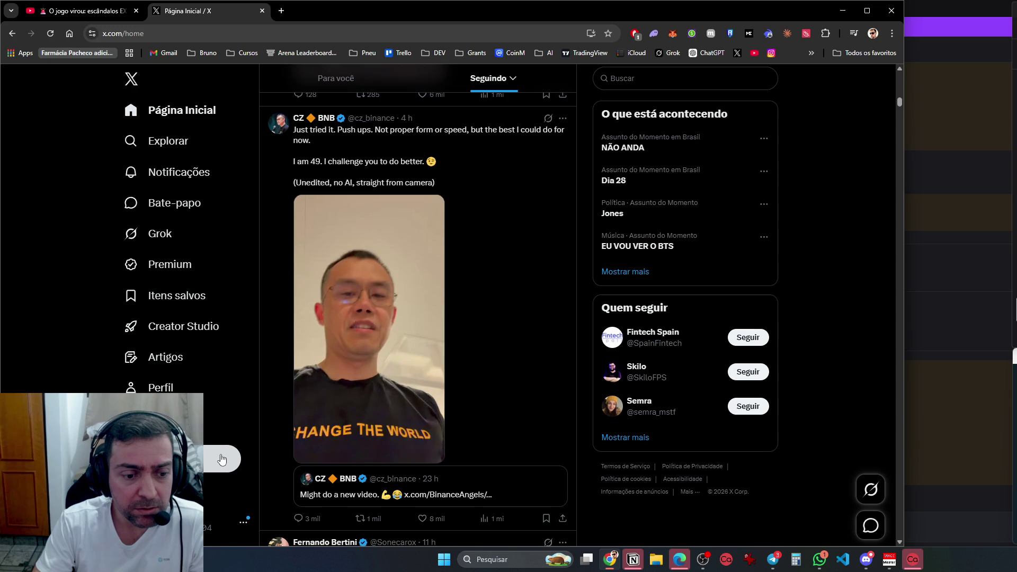
scroll(246, 434, down, 6)
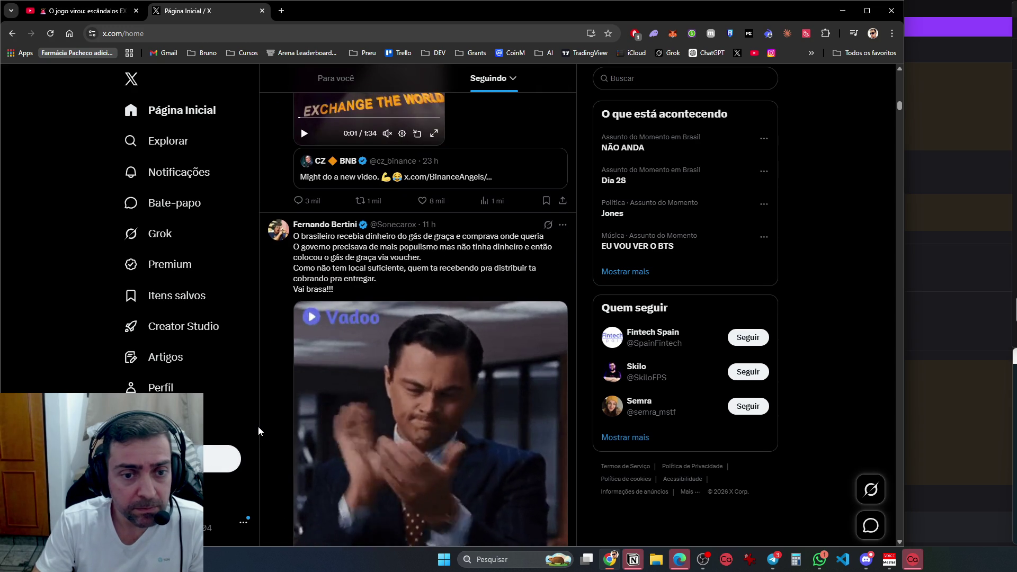
scroll(258, 427, down, 9)
scroll(258, 427, down, 12)
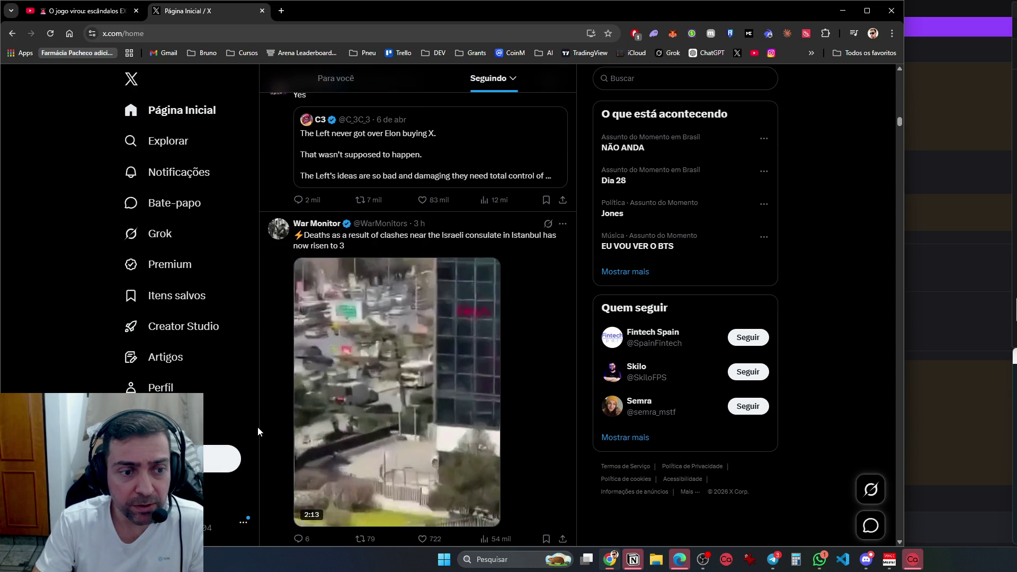
scroll(257, 429, down, 5)
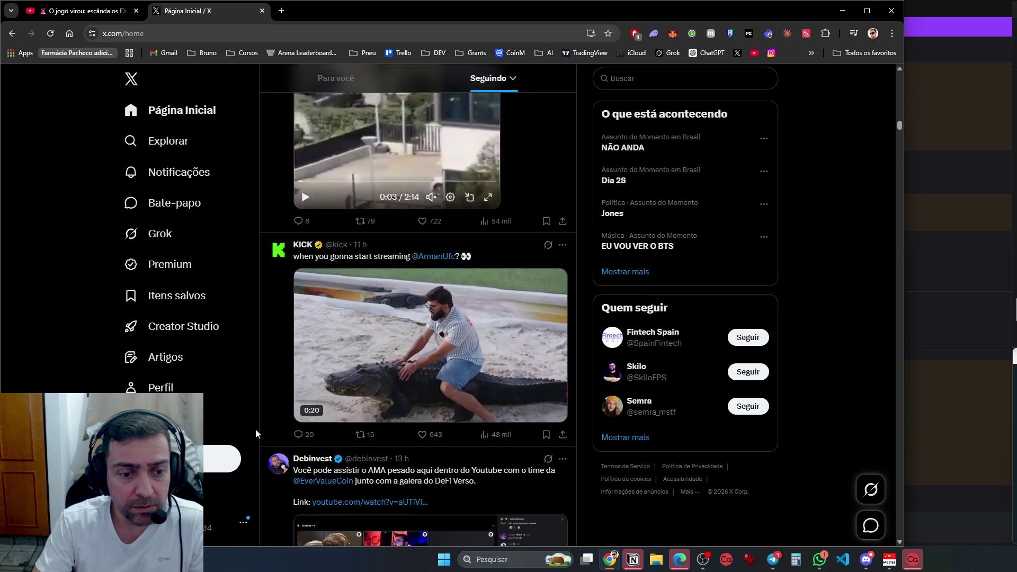
scroll(256, 430, down, 5)
scroll(256, 435, down, 5)
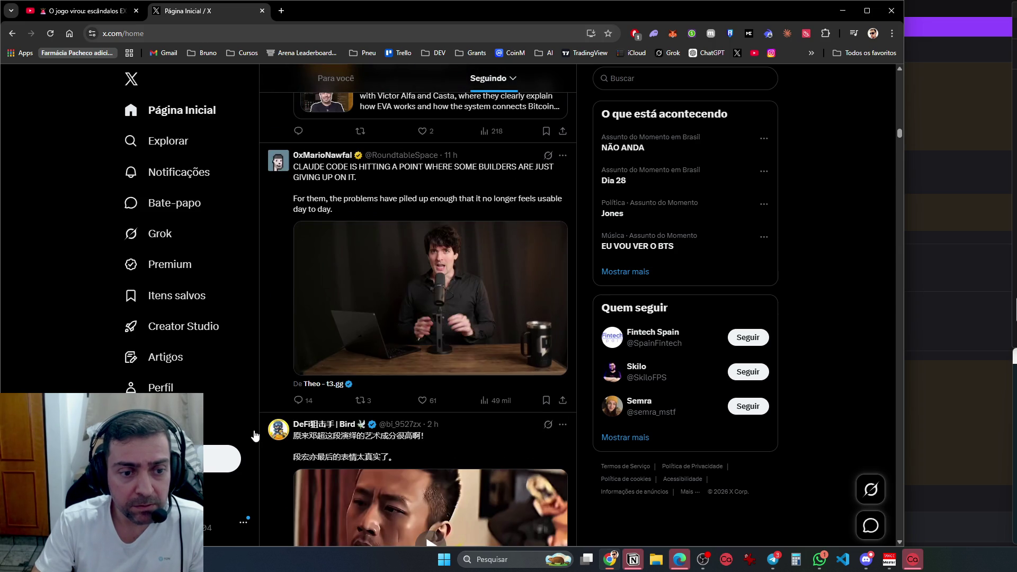
scroll(254, 436, down, 5)
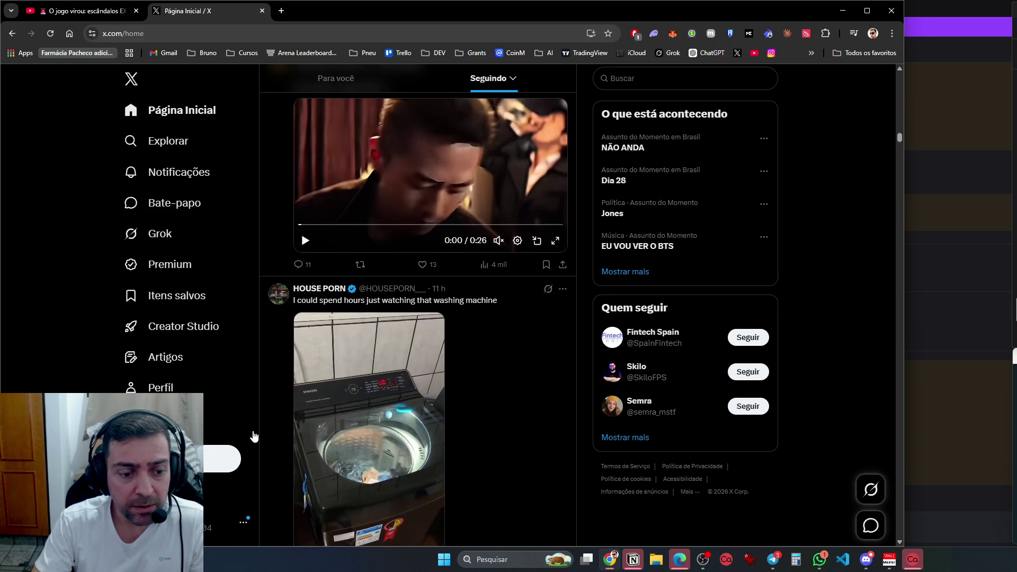
scroll(254, 436, down, 5)
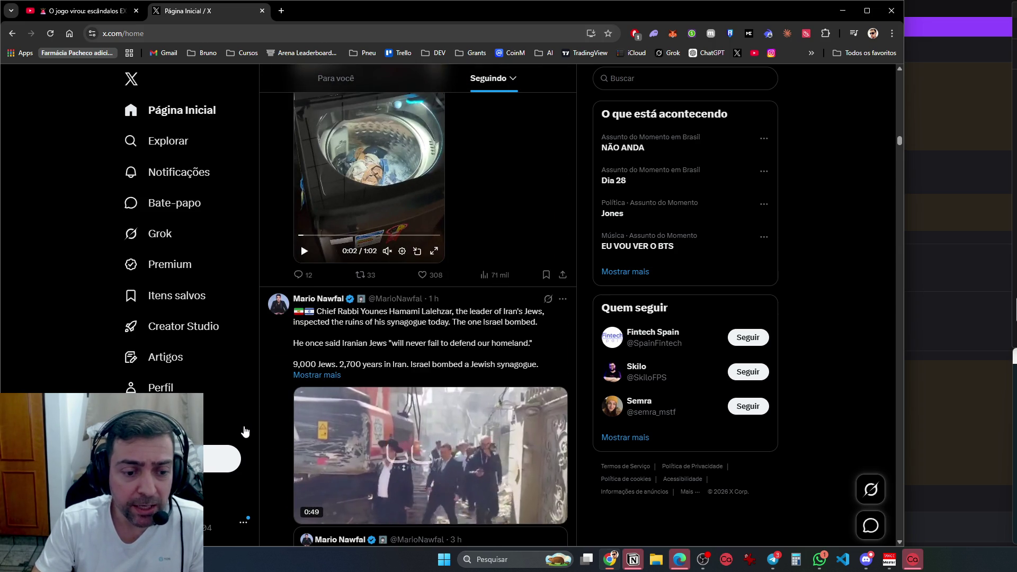
scroll(253, 435, down, 8)
scroll(245, 432, down, 5)
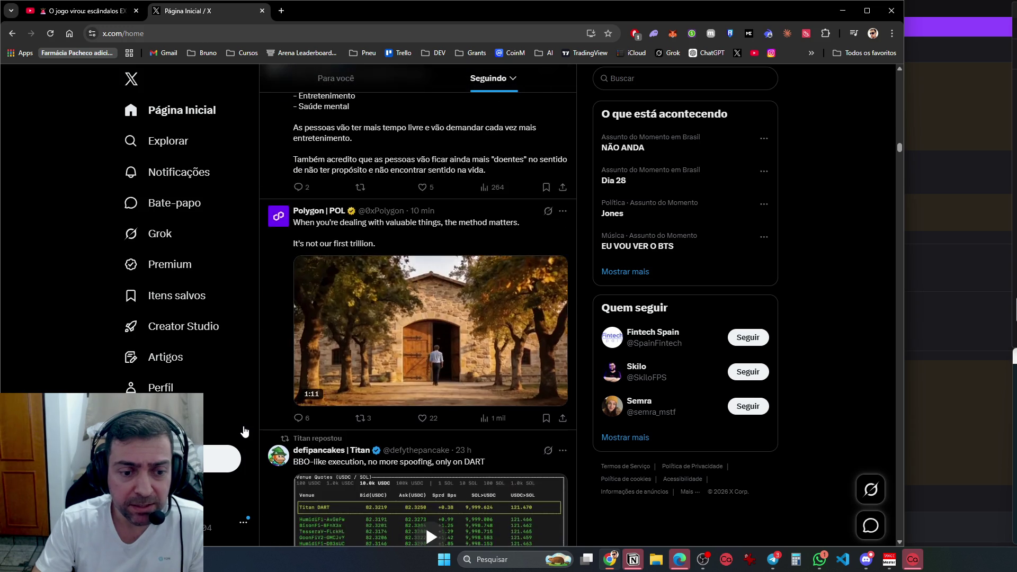
scroll(244, 431, down, 4)
scroll(245, 432, down, 6)
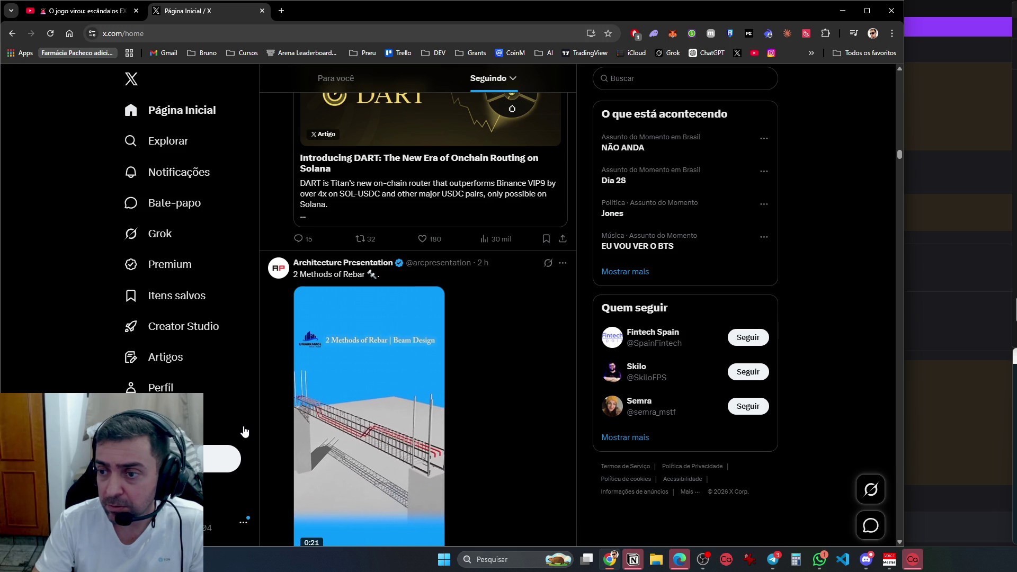
scroll(244, 432, down, 6)
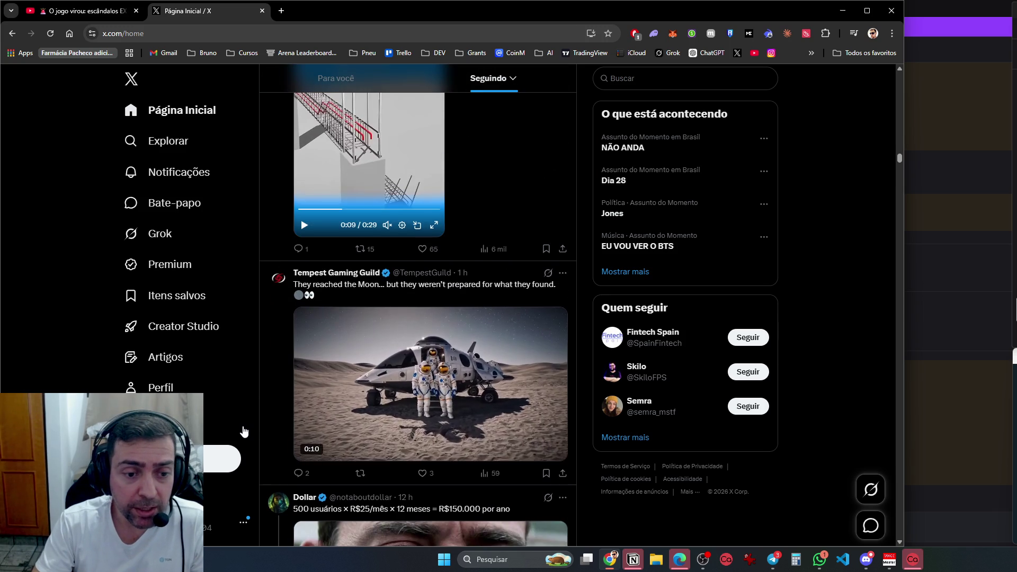
scroll(244, 431, down, 4)
scroll(244, 431, down, 8)
scroll(244, 432, down, 5)
scroll(244, 432, up, 5)
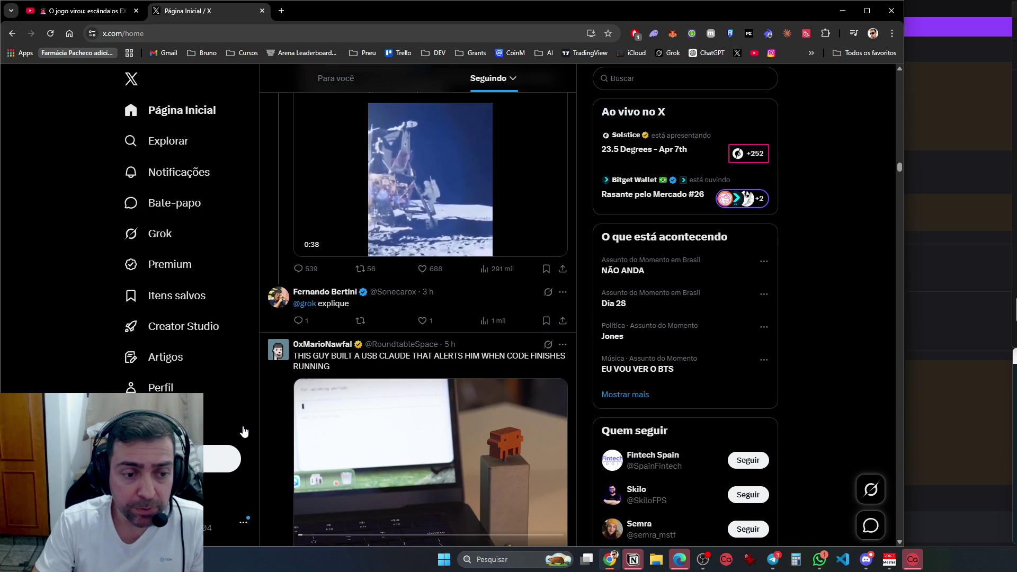
scroll(244, 432, up, 4)
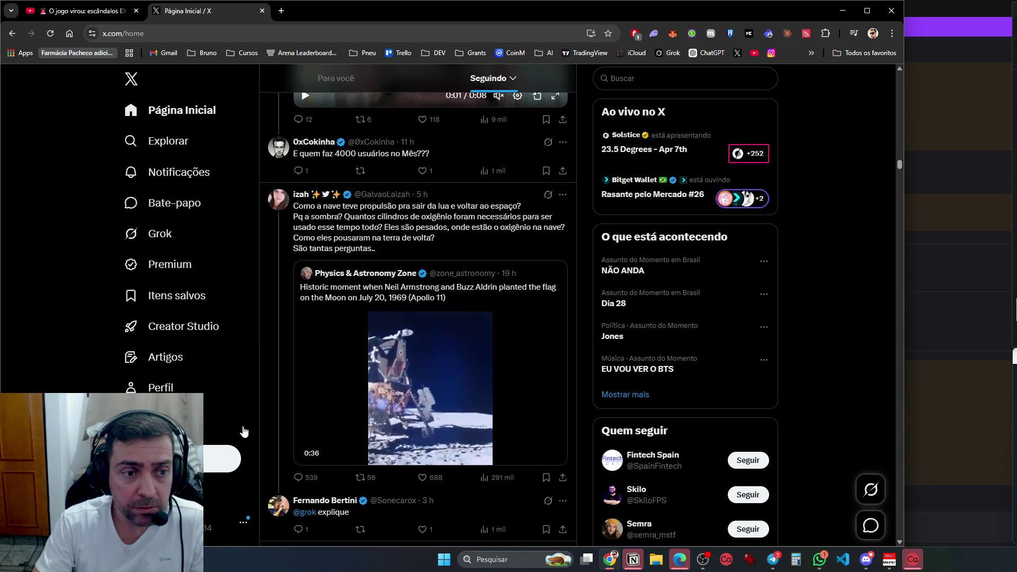
scroll(244, 431, down, 6)
scroll(245, 432, down, 5)
scroll(244, 431, down, 10)
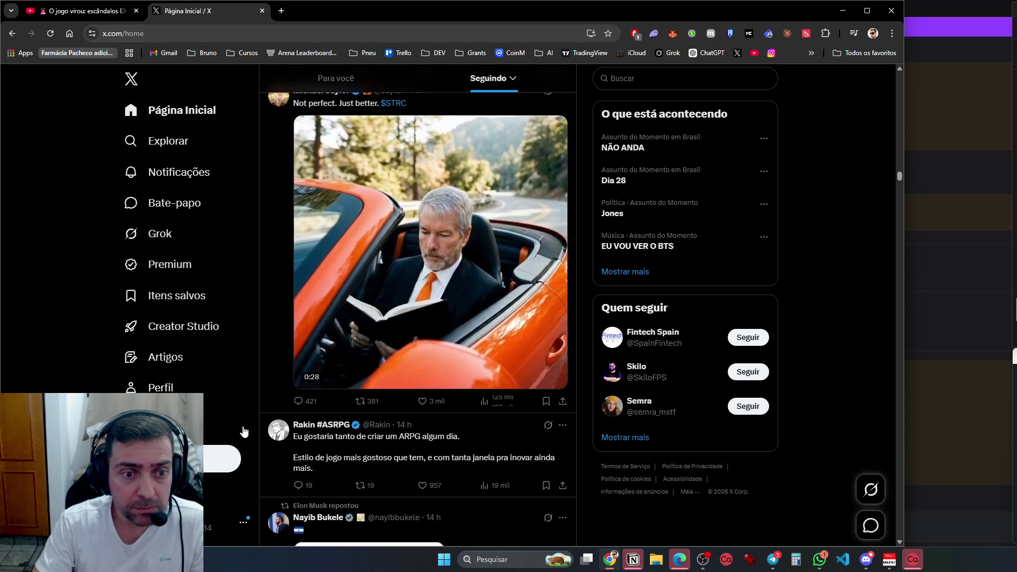
scroll(244, 432, down, 4)
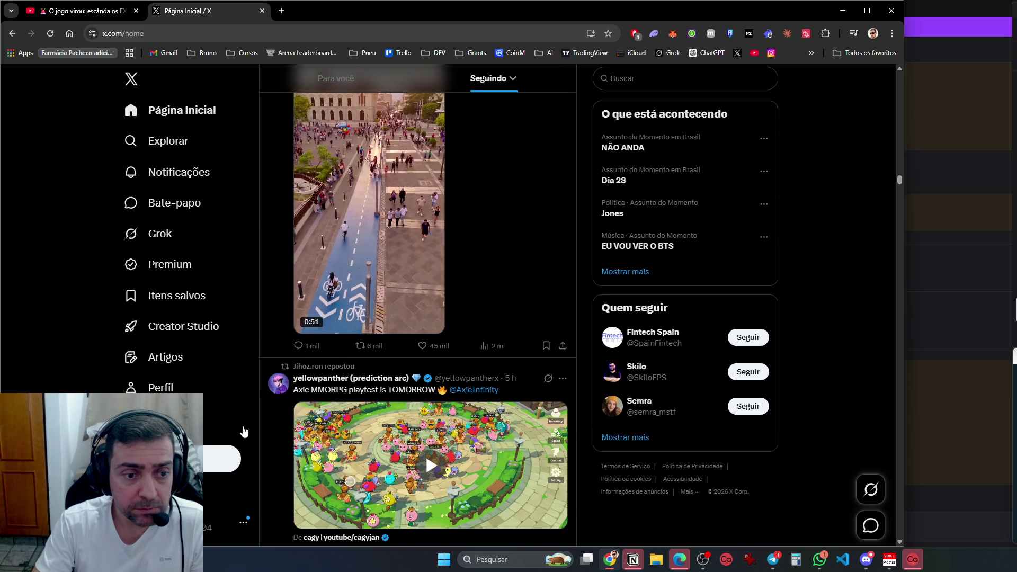
scroll(244, 432, up, 4)
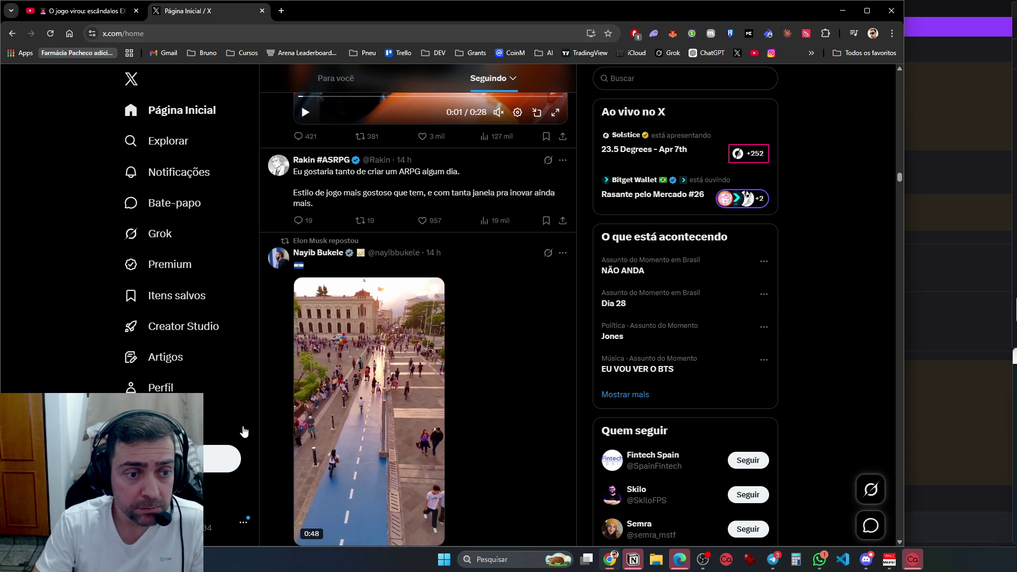
scroll(244, 432, down, 7)
scroll(244, 432, down, 10)
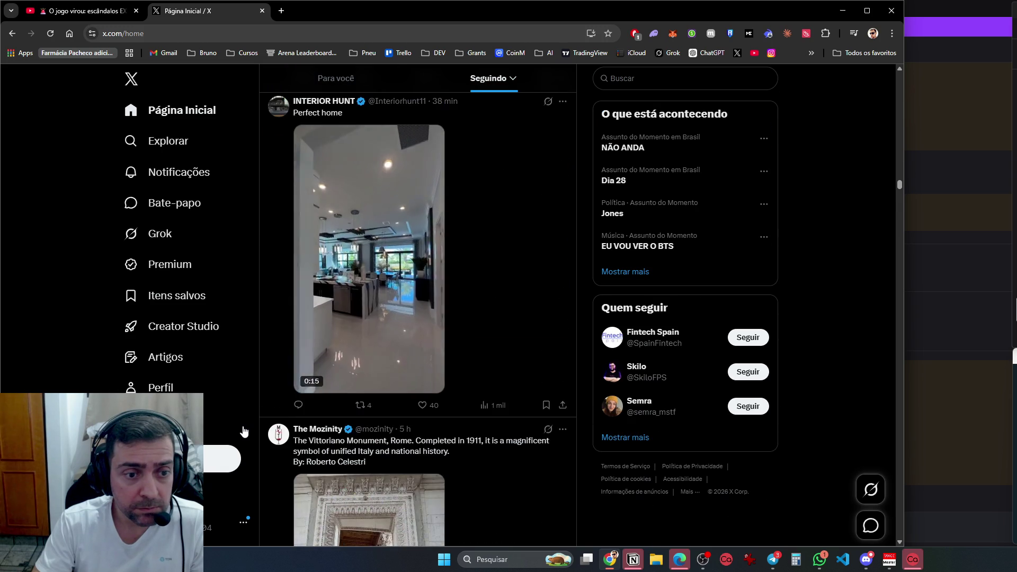
scroll(244, 432, down, 6)
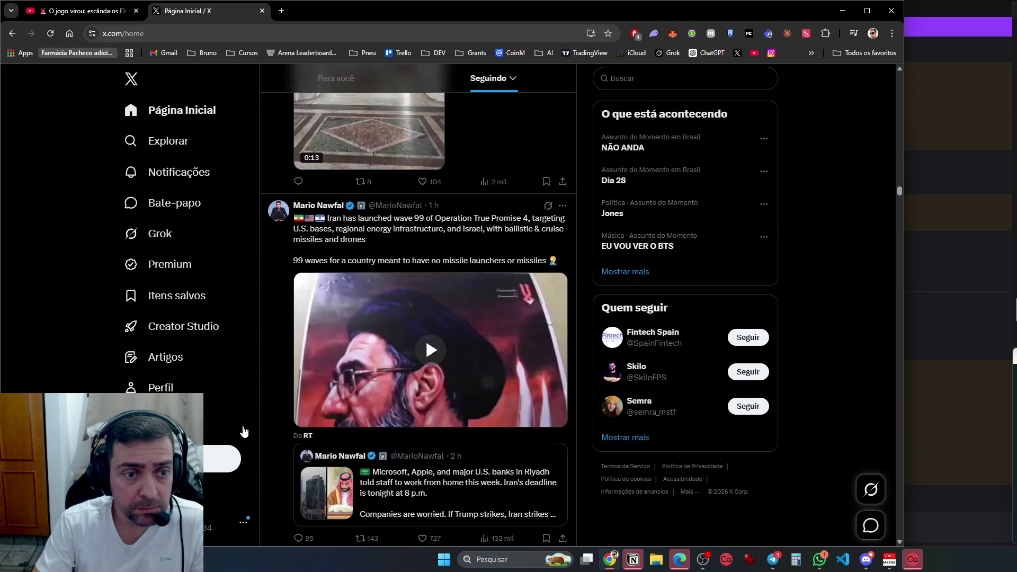
scroll(244, 431, down, 8)
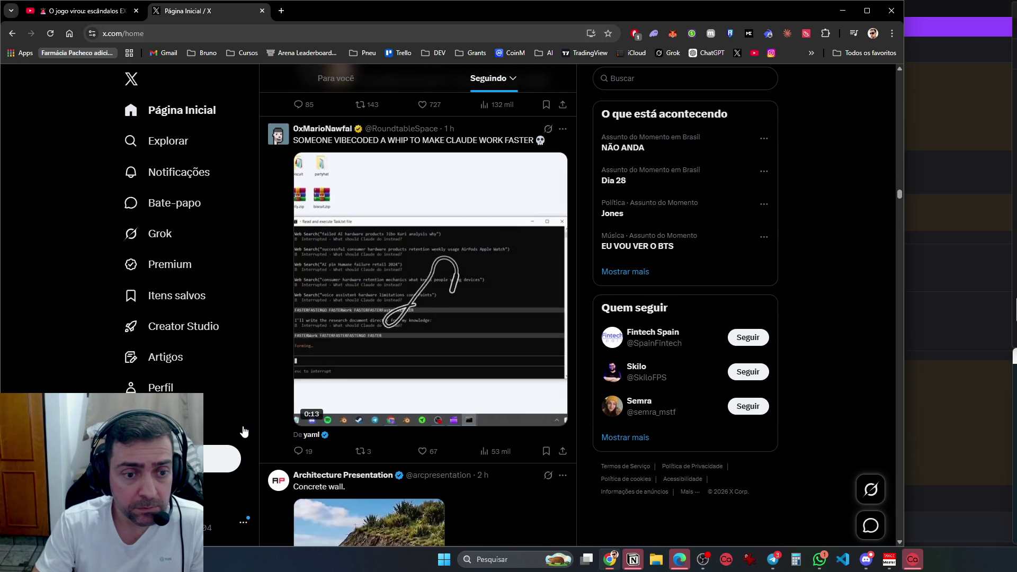
scroll(244, 432, down, 7)
scroll(244, 431, down, 5)
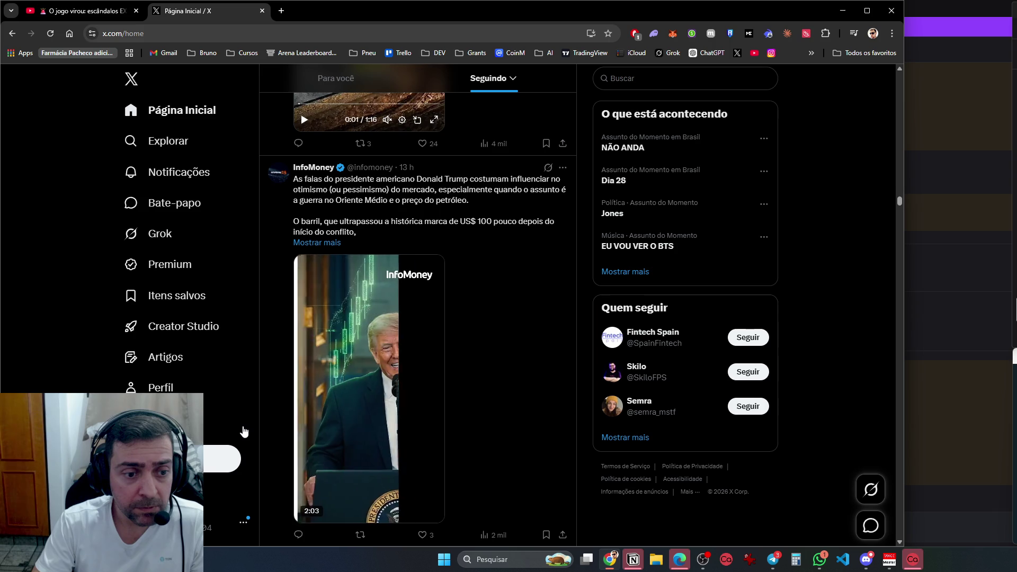
scroll(244, 431, down, 5)
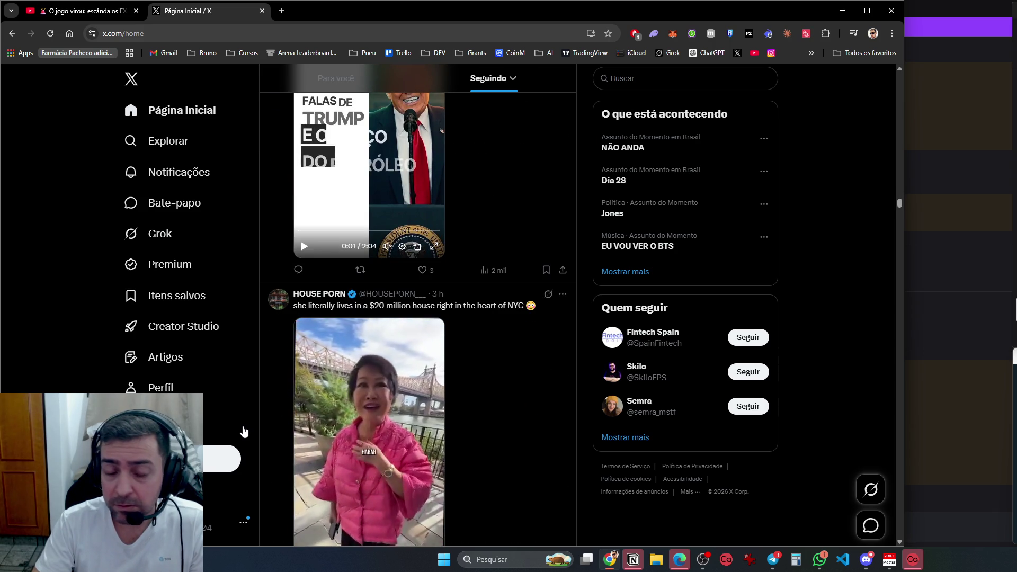
scroll(244, 432, down, 15)
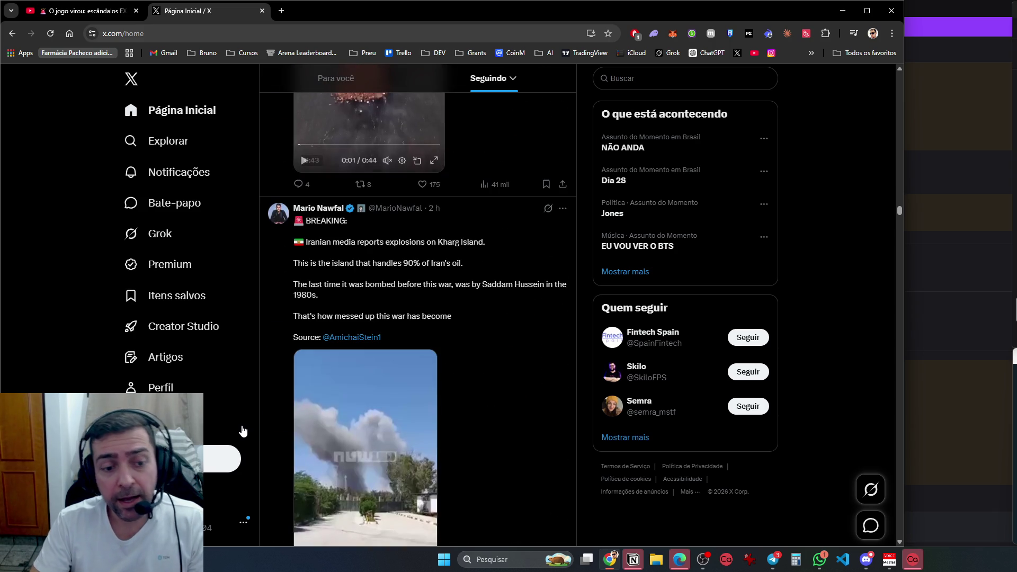
scroll(245, 432, down, 9)
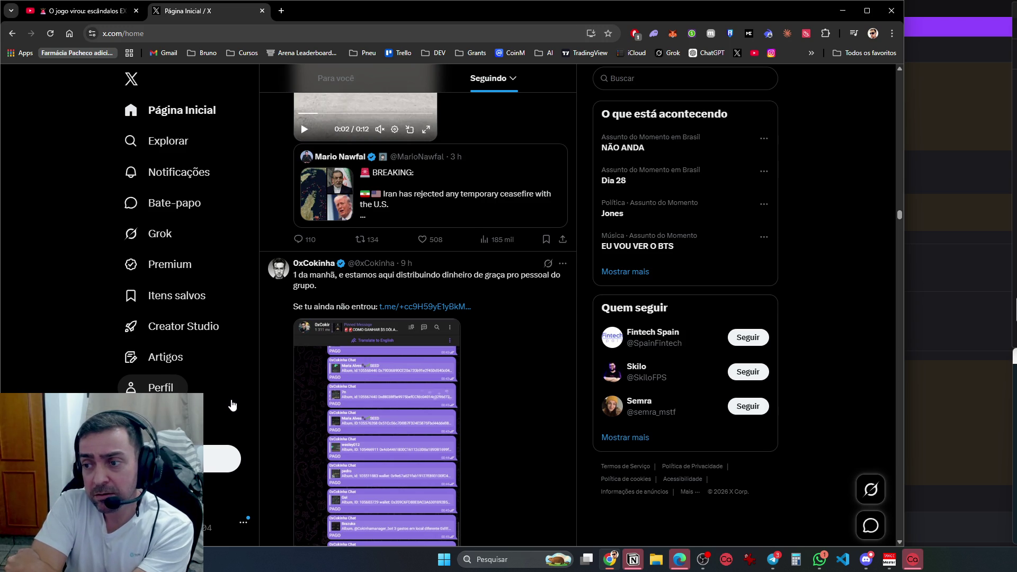
scroll(232, 405, down, 14)
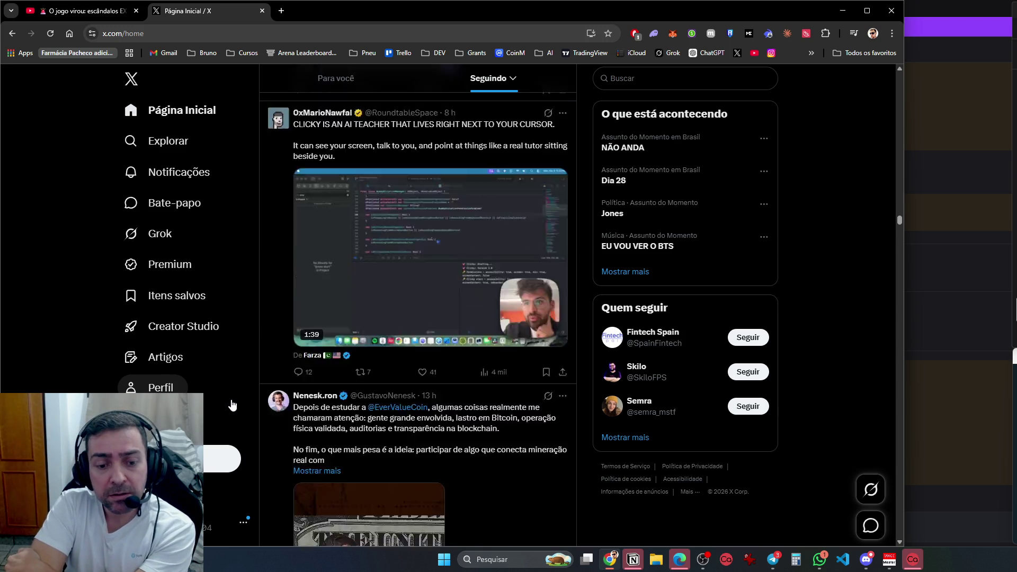
scroll(232, 405, down, 5)
scroll(232, 405, down, 3)
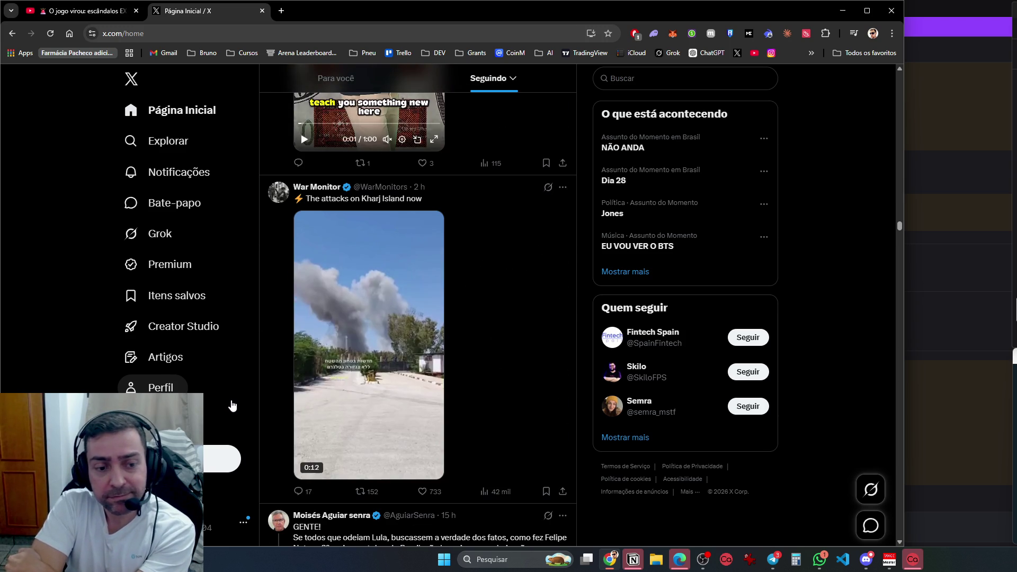
scroll(232, 406, down, 10)
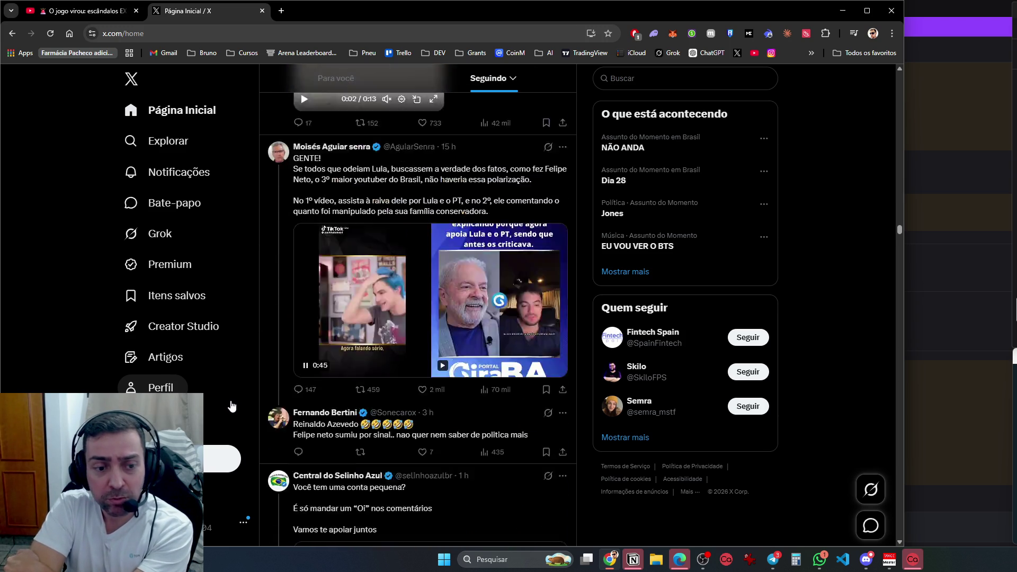
scroll(232, 406, down, 8)
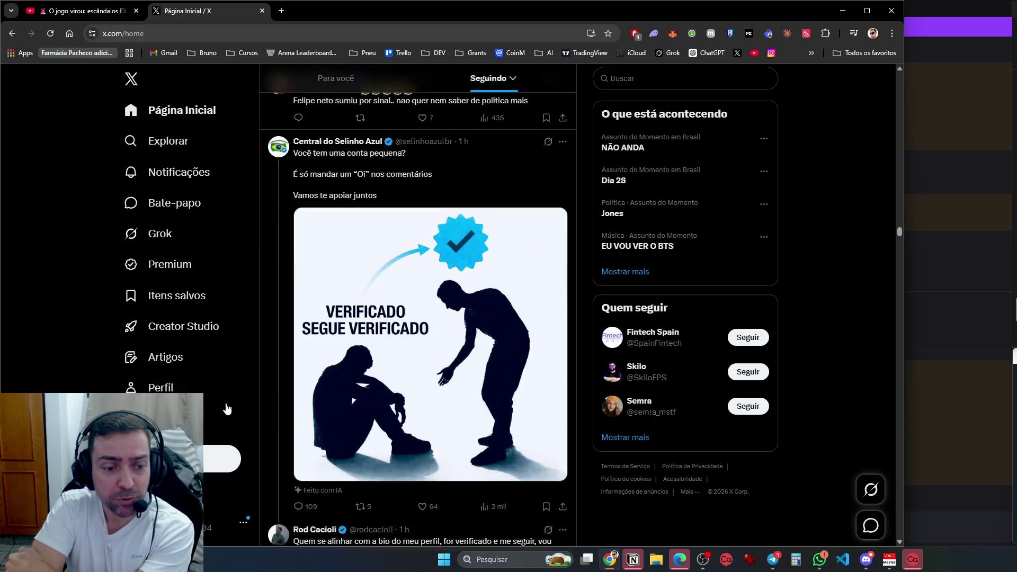
scroll(246, 405, down, 8)
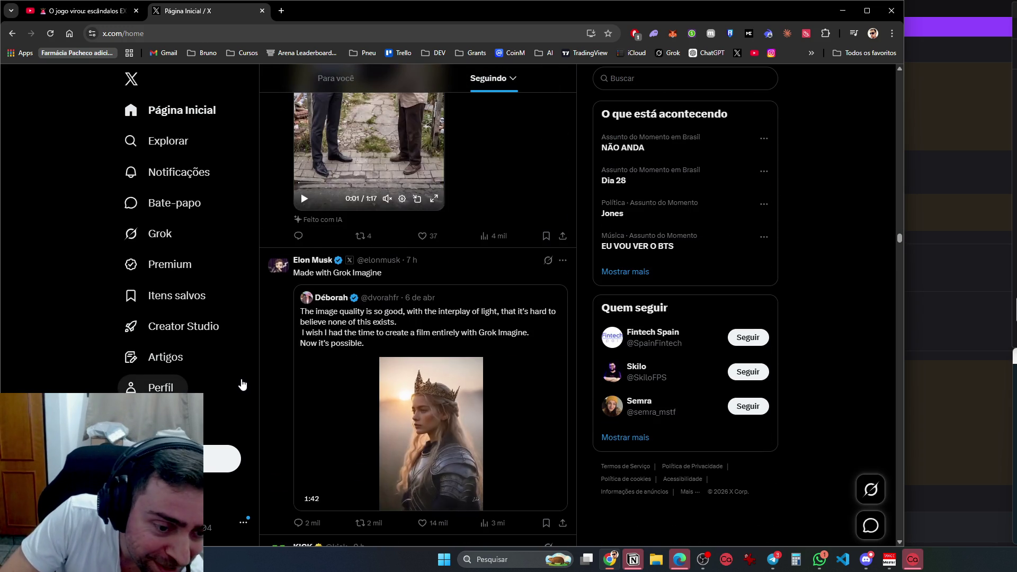
scroll(241, 365, down, 6)
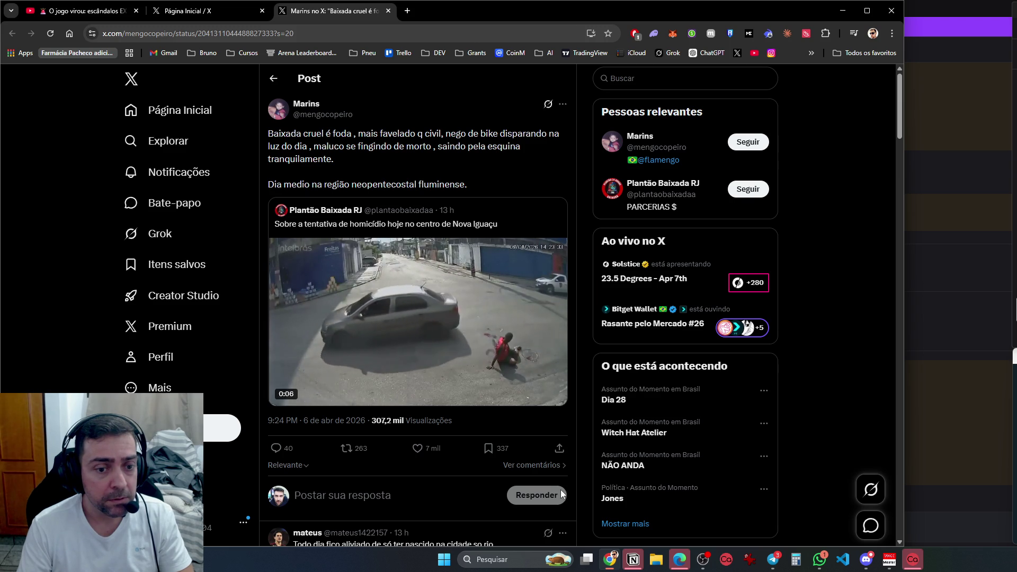
Watch the Nova Iguaçu attempted-homicide video, skim its replies, and return to Página Inicial
mouse_move(481, 393)
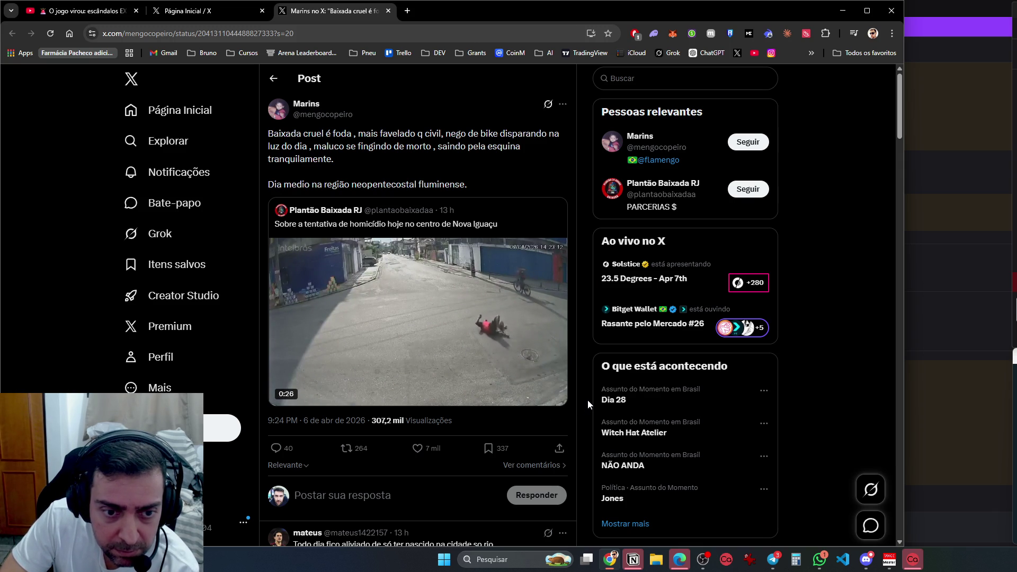
scroll(589, 397, down, 5)
scroll(589, 397, down, 2)
scroll(438, 420, down, 10)
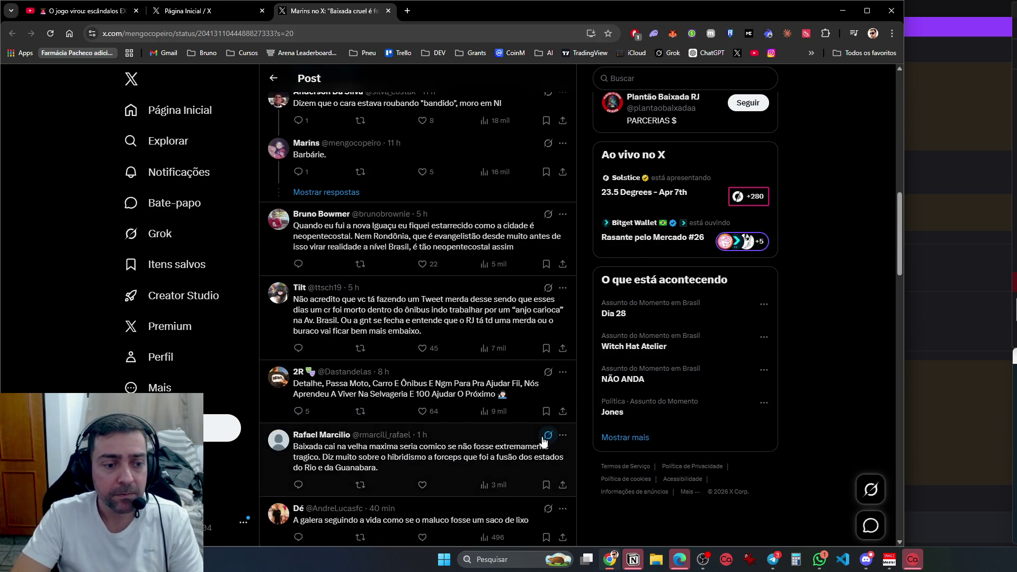
click(204, 111)
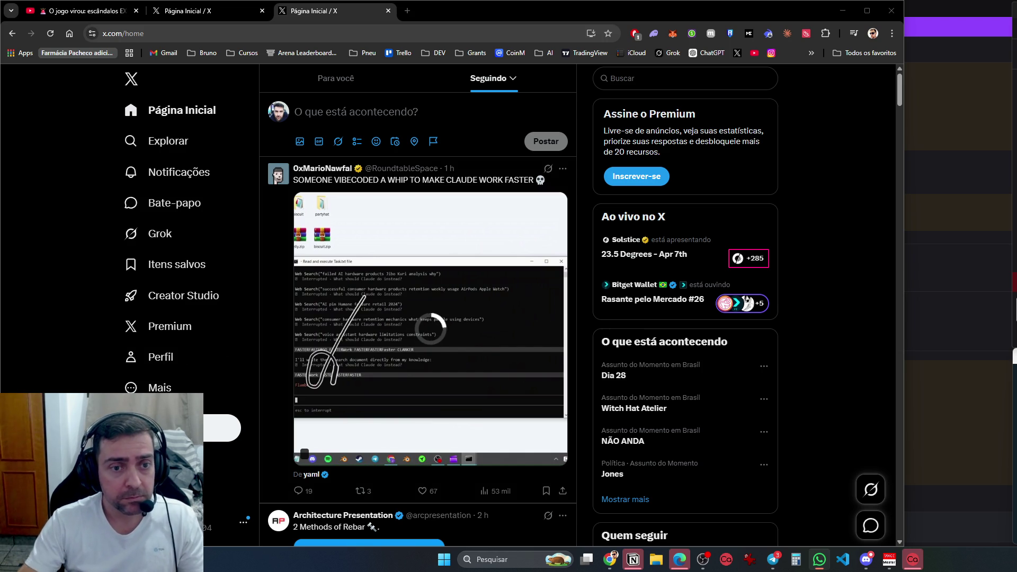
Scroll to the InfoMoney post about the R$131 mil rent lawsuit, previewing InfoMoney's profile card
scroll(471, 527, down, 5)
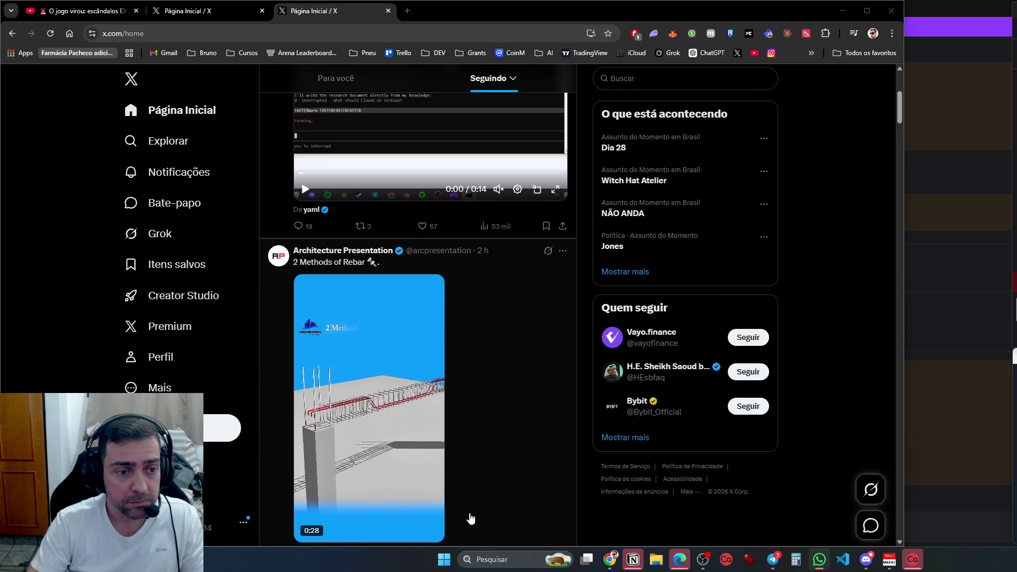
scroll(471, 514, down, 7)
scroll(471, 514, down, 5)
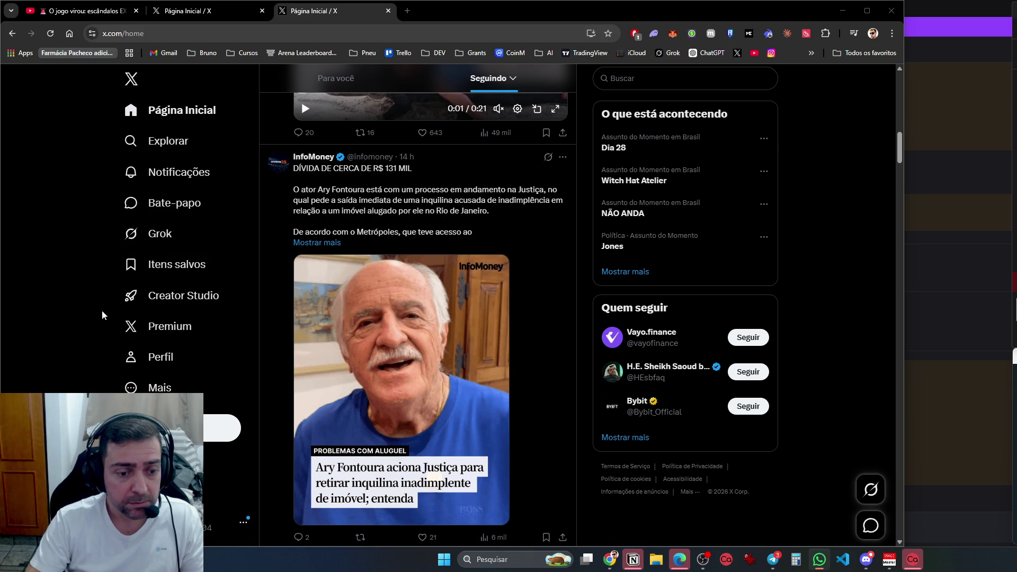
scroll(109, 329, down, 7)
scroll(158, 370, down, 4)
scroll(158, 375, up, 8)
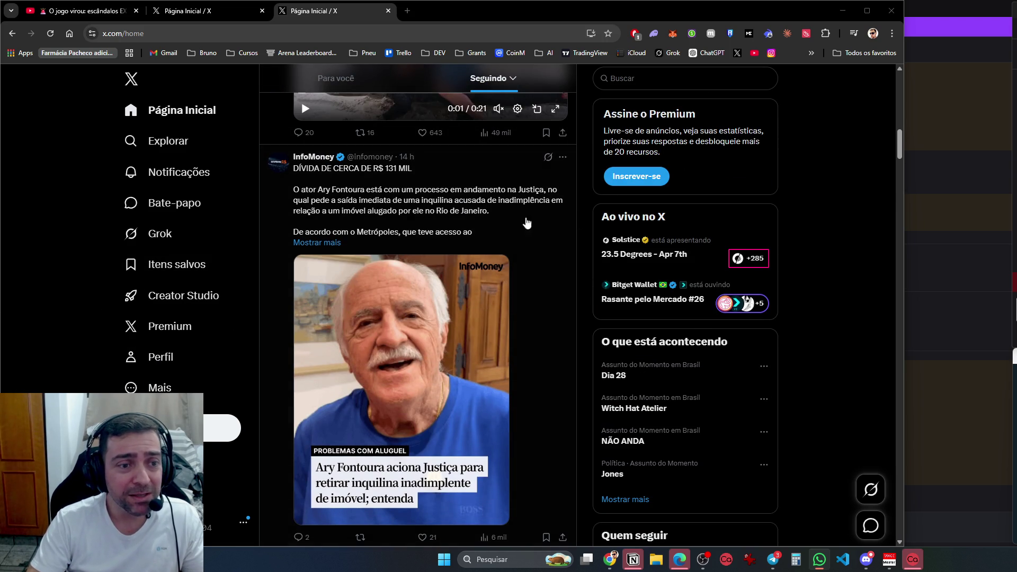
mouse_move(307, 159)
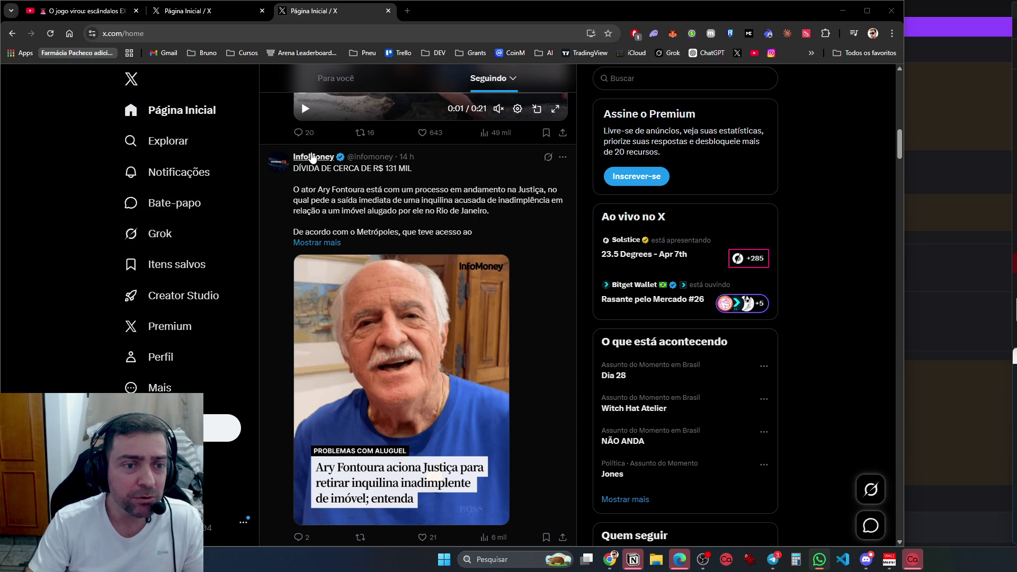
scroll(868, 410, down, 9)
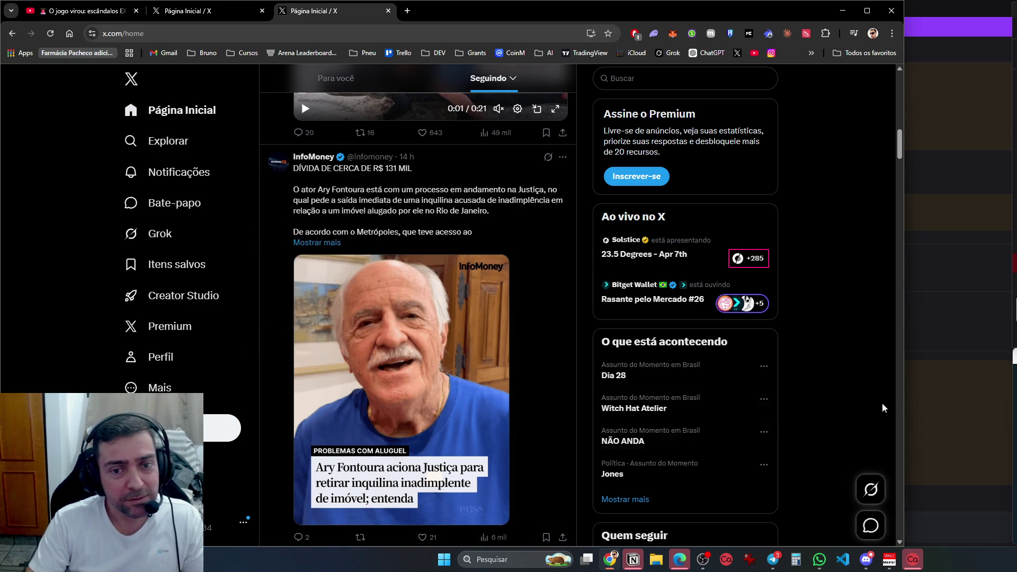
Scroll far down the Following feed to the EWC casters video and open the 'O Brasil é o maior cassino' post
scroll(866, 410, up, 2)
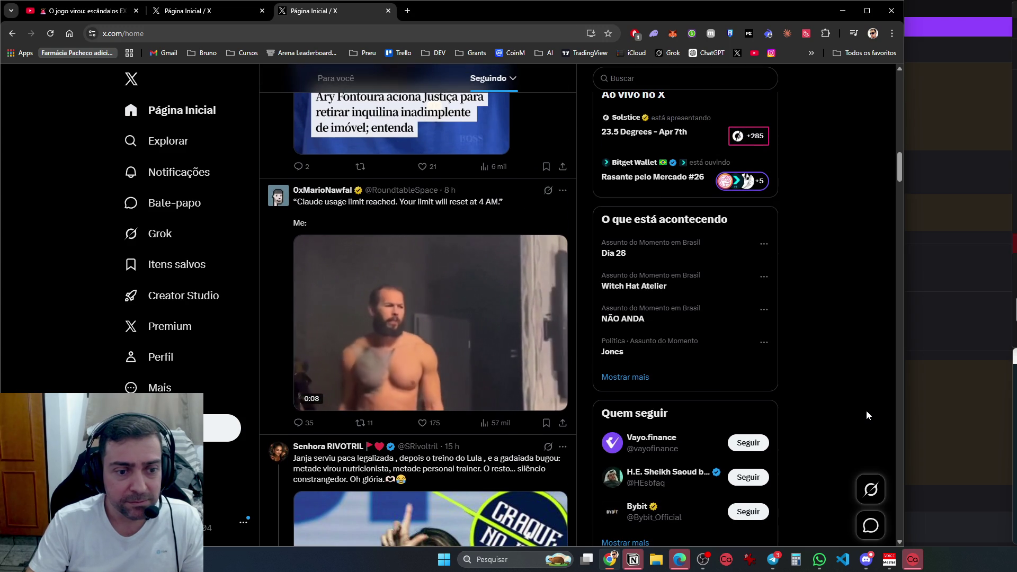
scroll(866, 410, down, 6)
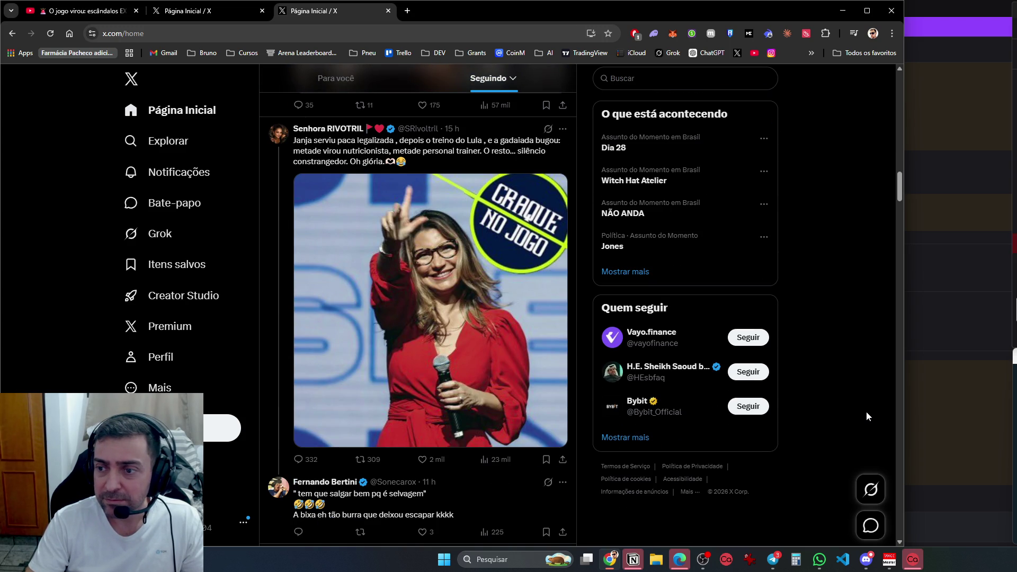
scroll(866, 411, down, 5)
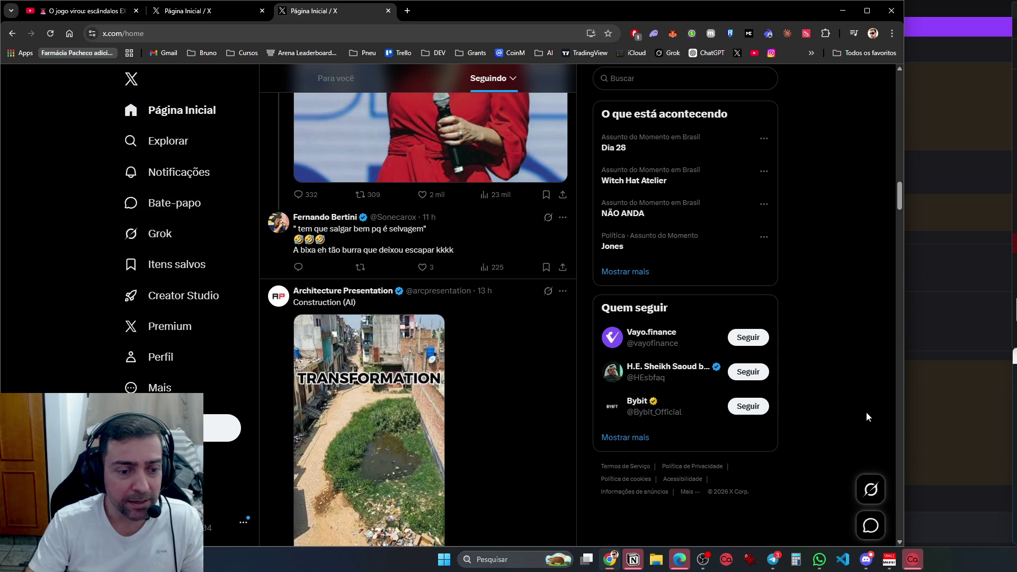
scroll(866, 411, down, 5)
scroll(866, 411, up, 6)
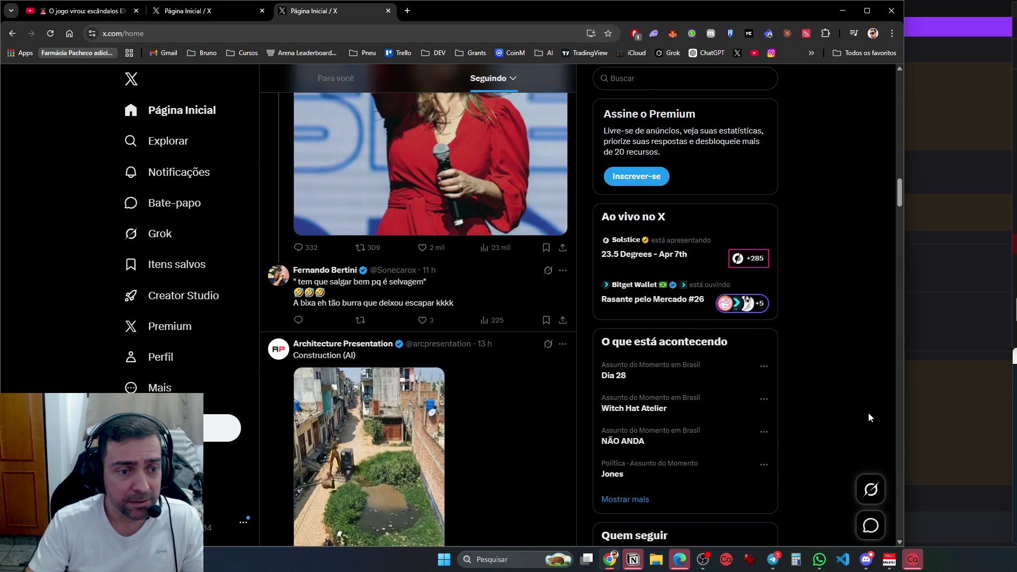
scroll(869, 412, down, 7)
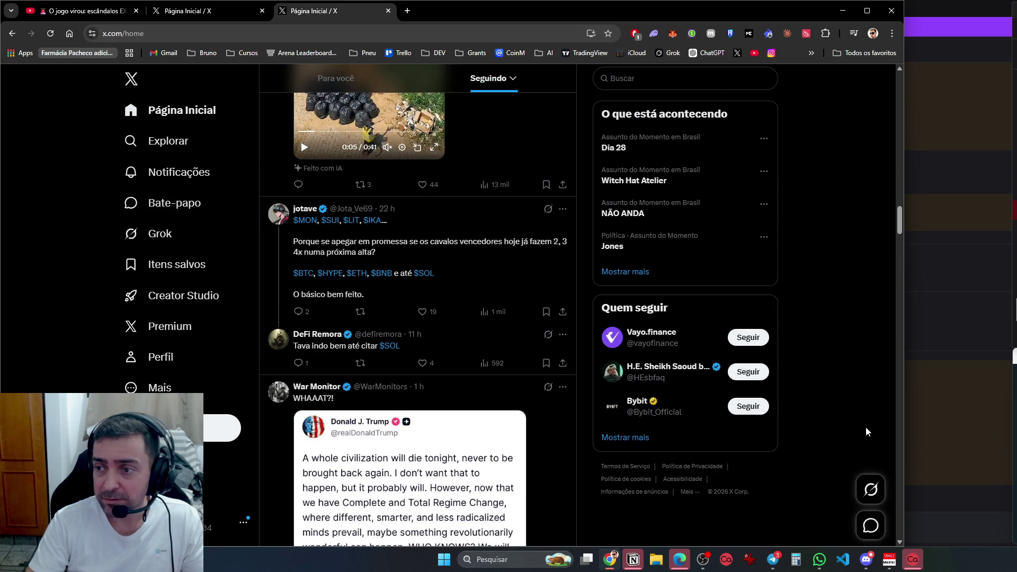
scroll(865, 427, down, 10)
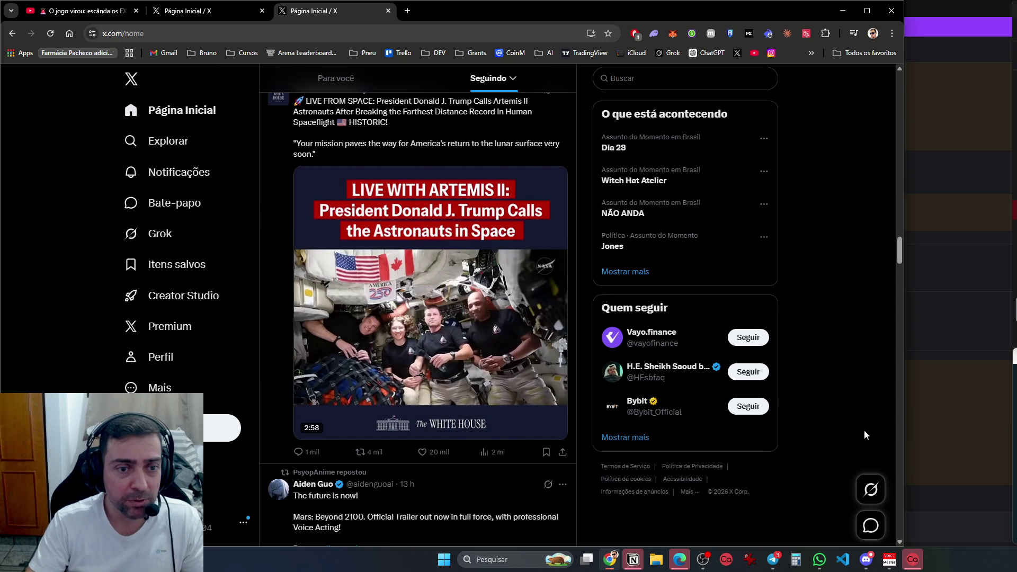
scroll(865, 434, down, 12)
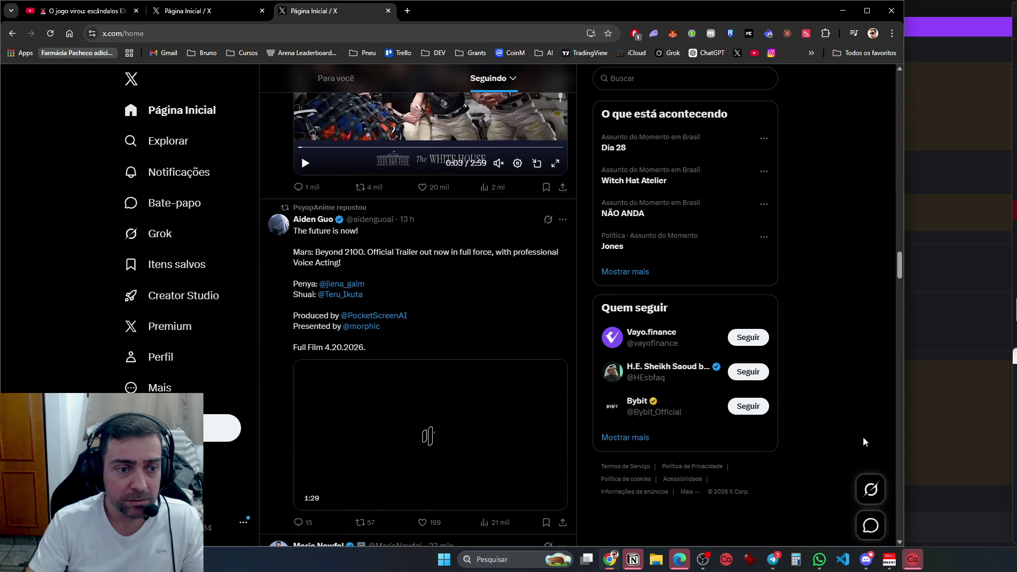
scroll(863, 442, down, 5)
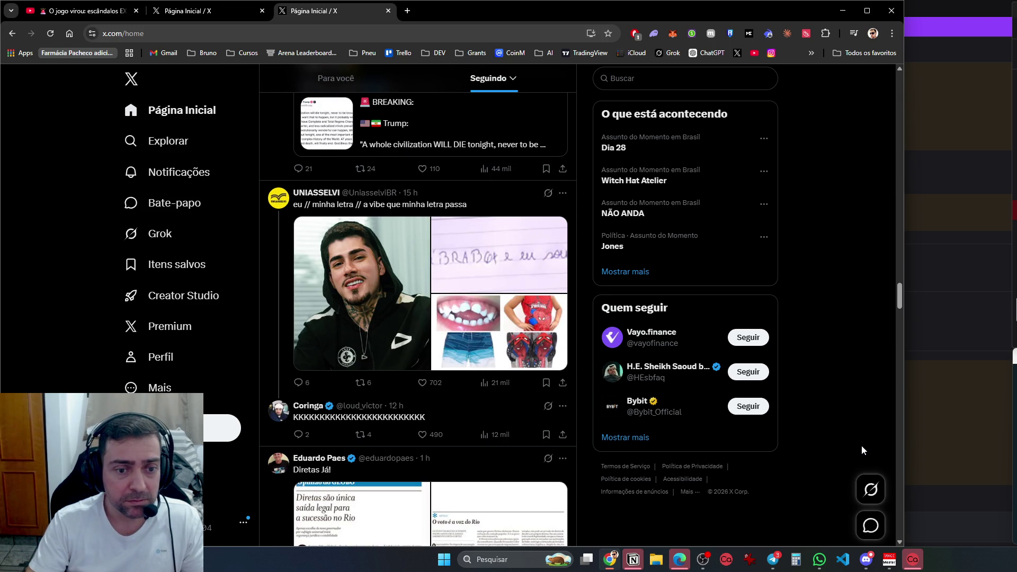
scroll(861, 445, down, 4)
right_click(856, 456)
scroll(848, 487, down, 5)
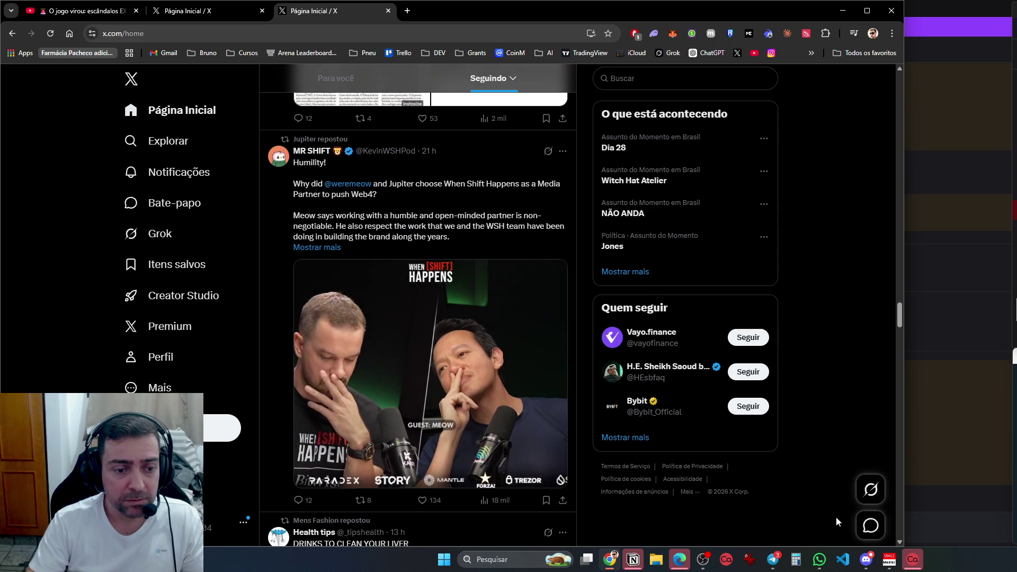
scroll(836, 518, down, 5)
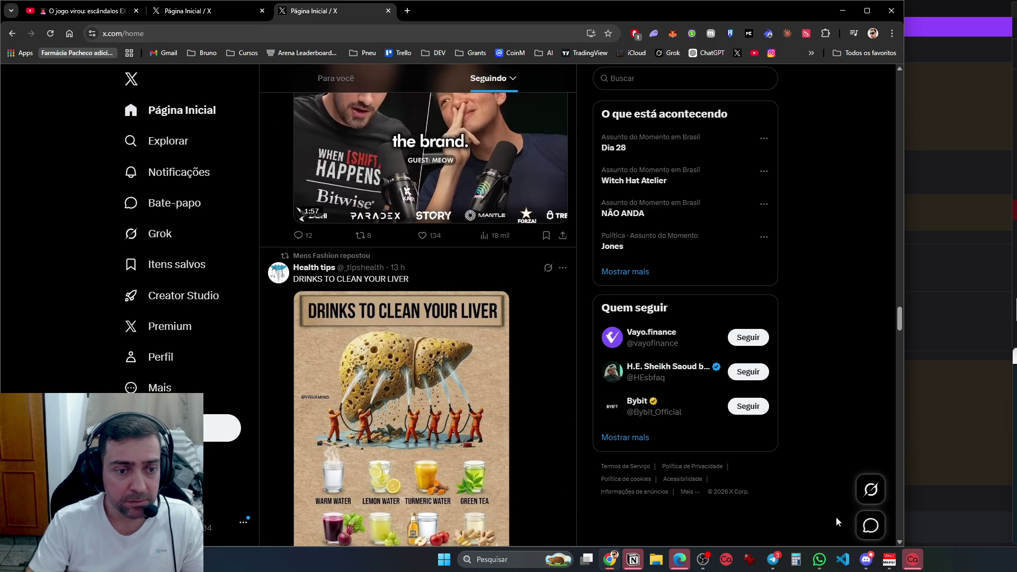
scroll(836, 516, down, 4)
scroll(835, 516, down, 3)
scroll(835, 516, down, 15)
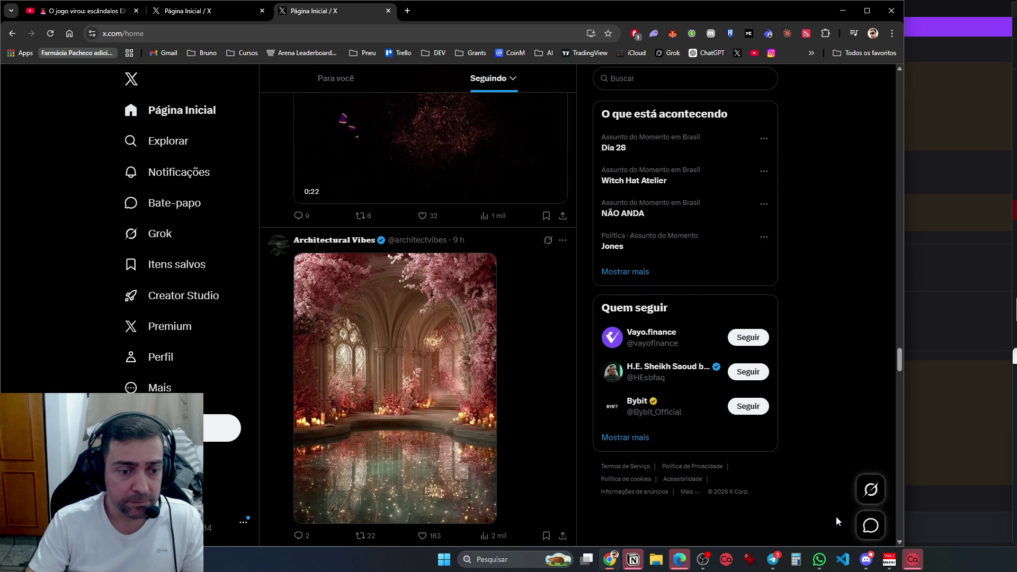
scroll(836, 516, down, 9)
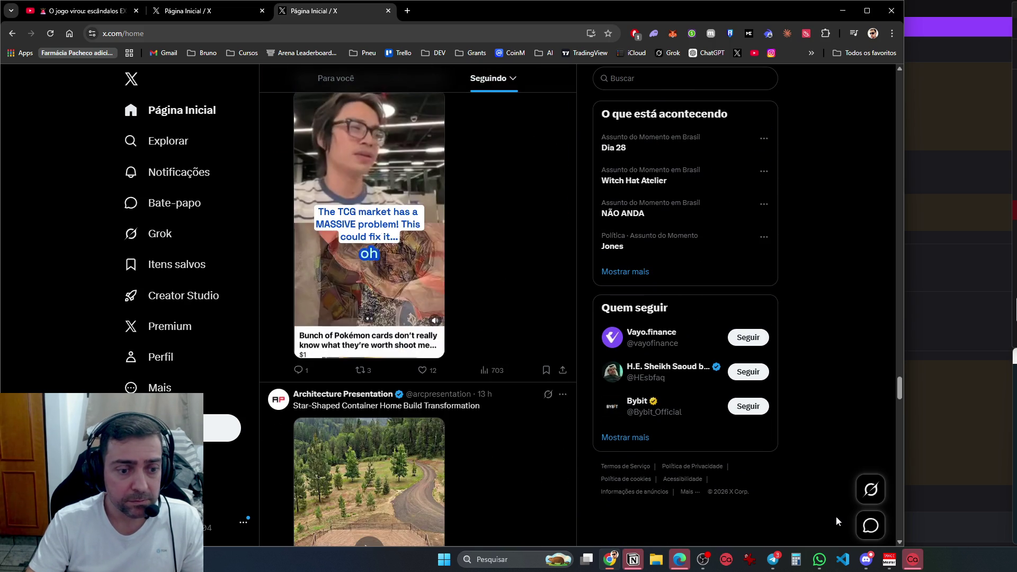
scroll(836, 516, down, 5)
scroll(836, 517, down, 10)
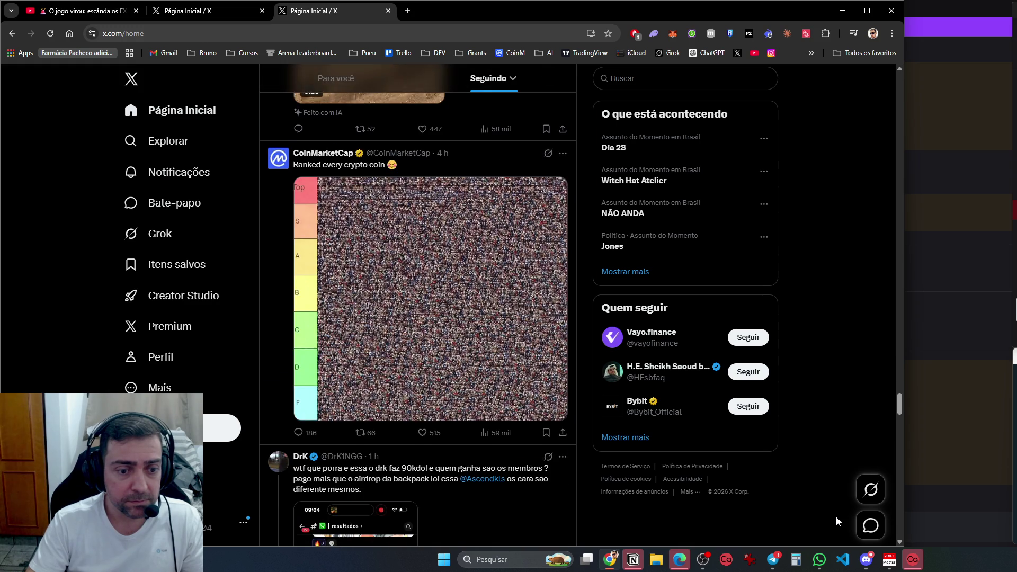
scroll(836, 516, down, 2)
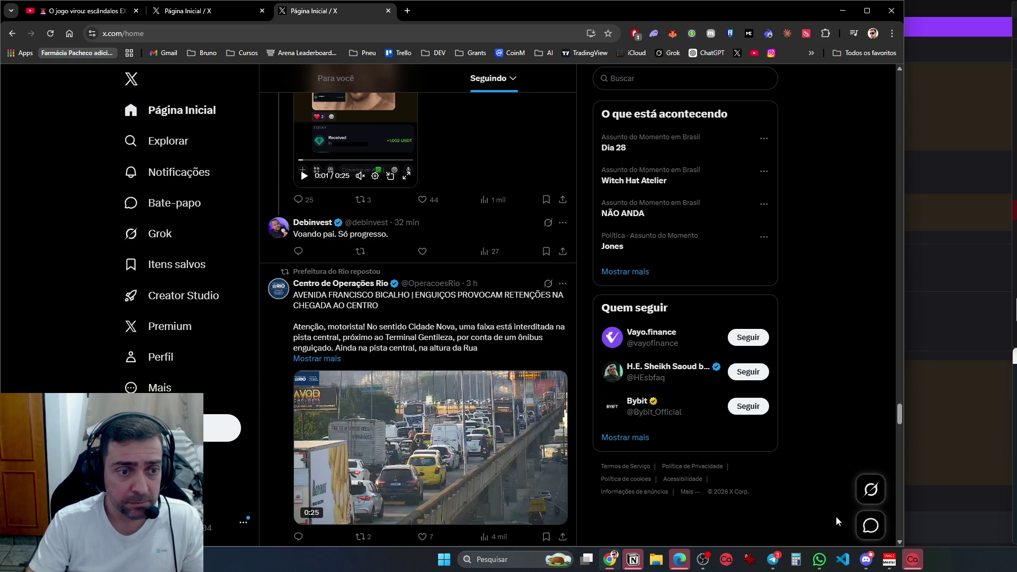
scroll(836, 517, up, 4)
scroll(835, 516, down, 6)
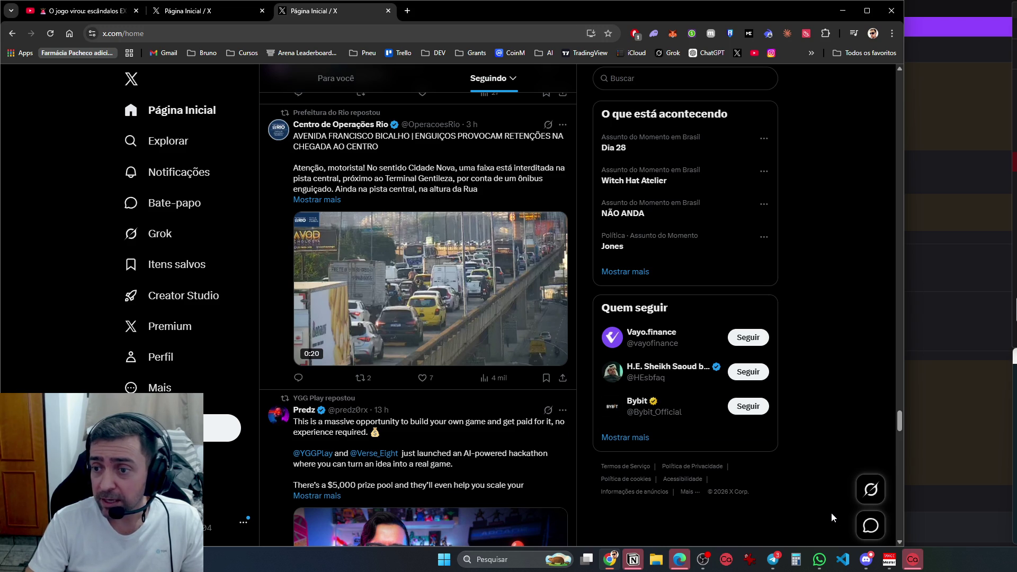
scroll(831, 513, down, 15)
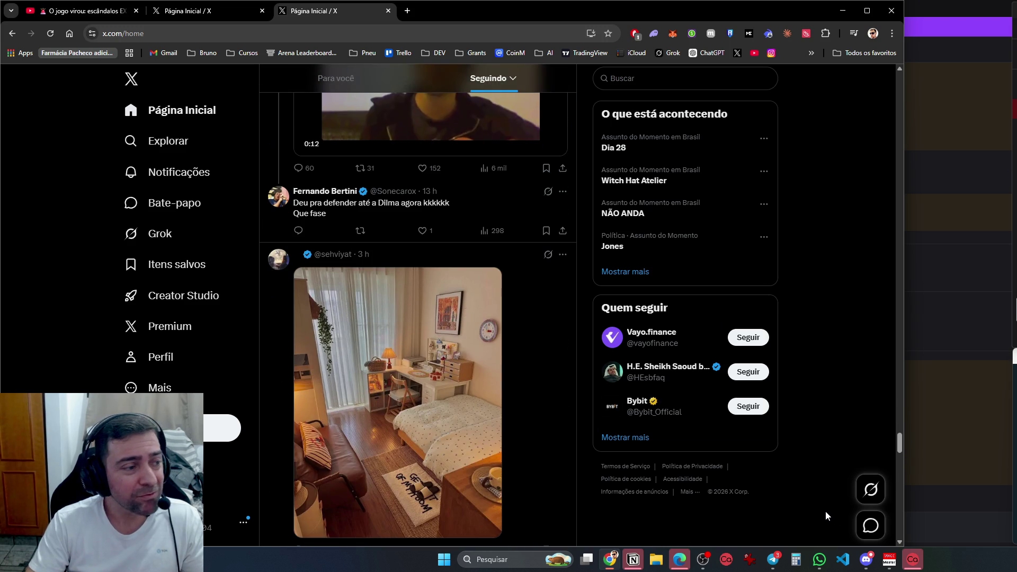
scroll(812, 395, down, 10)
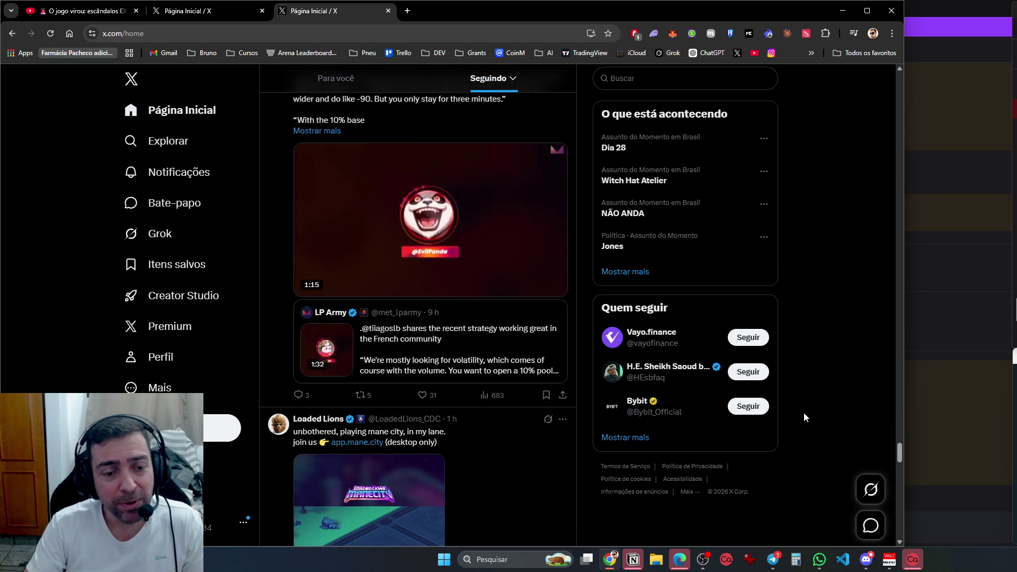
scroll(782, 428, down, 4)
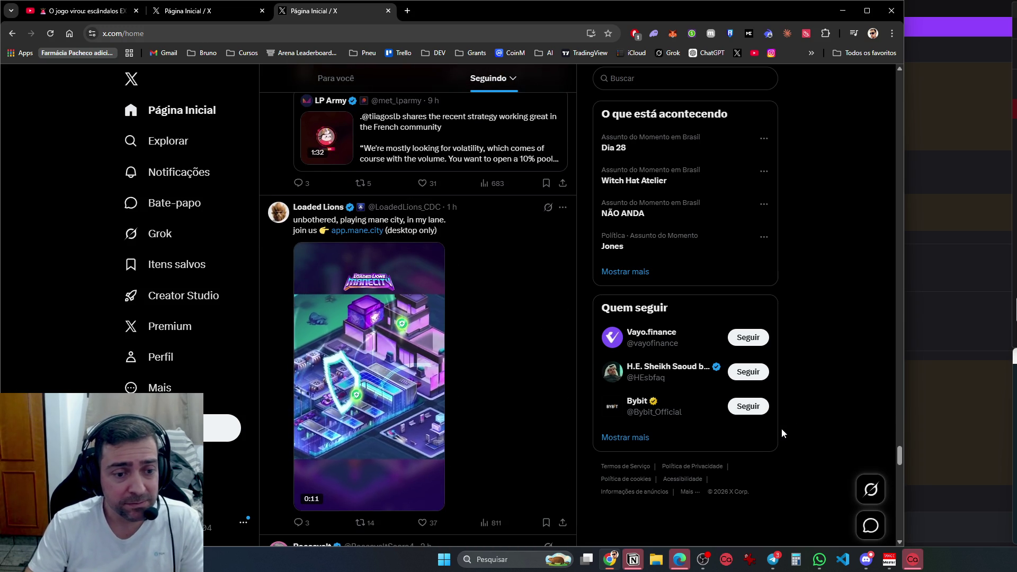
scroll(780, 428, down, 5)
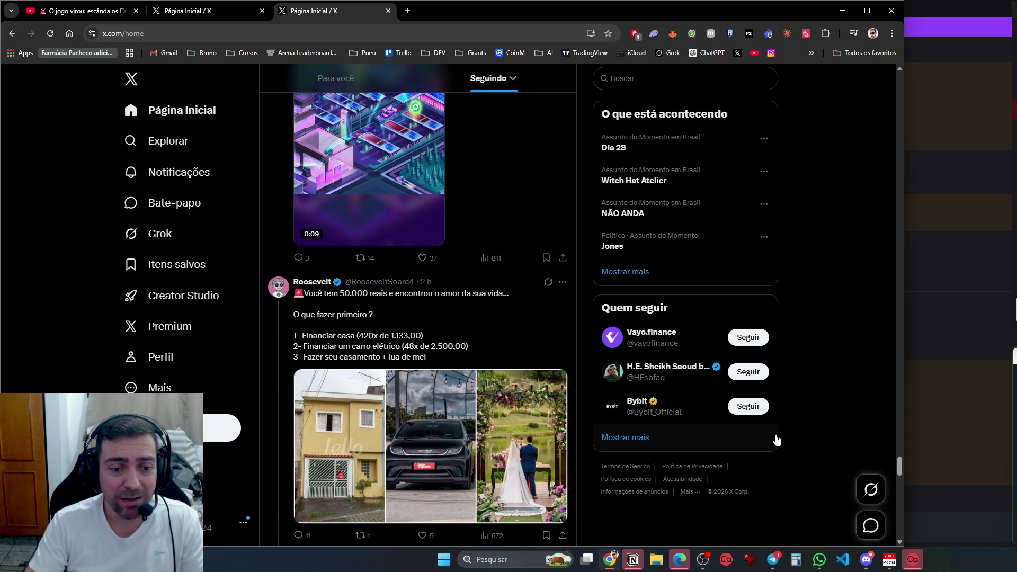
scroll(776, 440, down, 20)
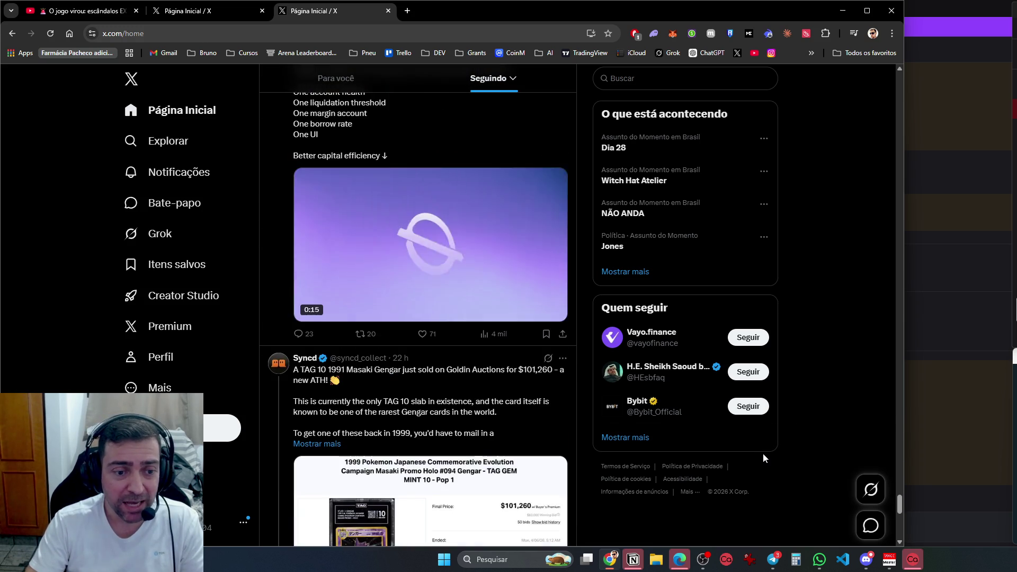
scroll(763, 455, down, 7)
scroll(762, 457, down, 3)
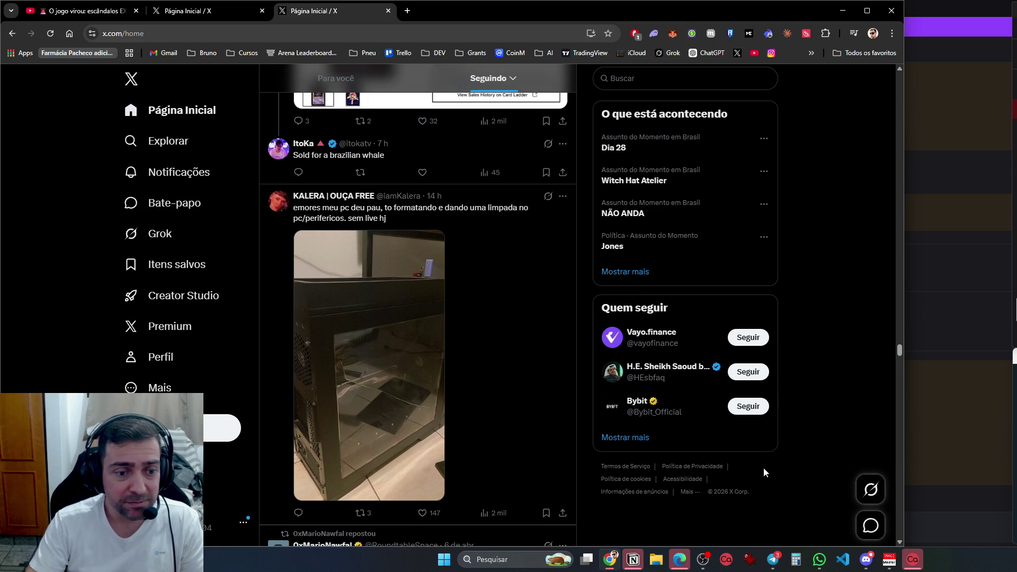
scroll(763, 468, down, 6)
scroll(765, 473, down, 18)
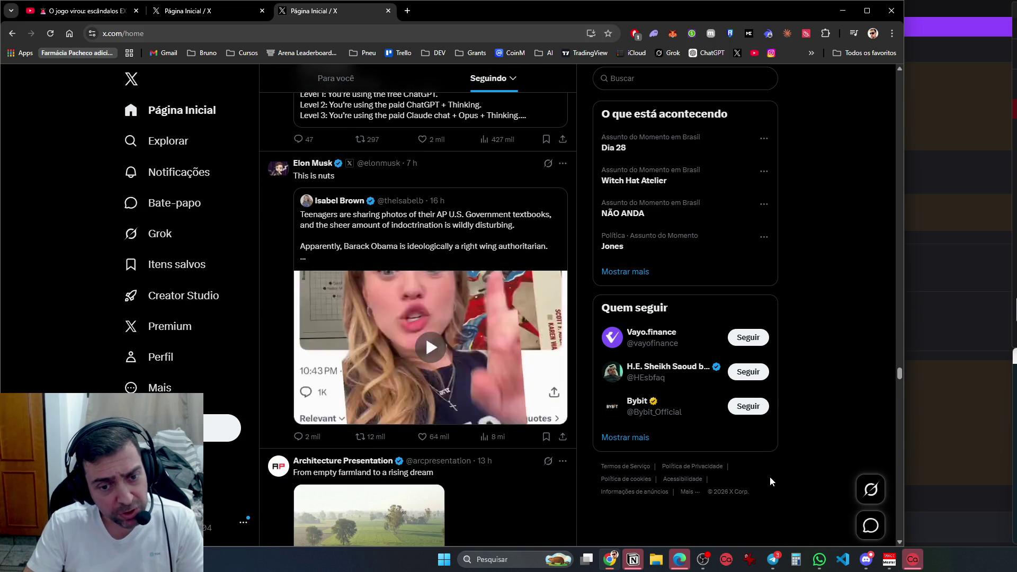
scroll(770, 476, down, 5)
scroll(768, 475, down, 15)
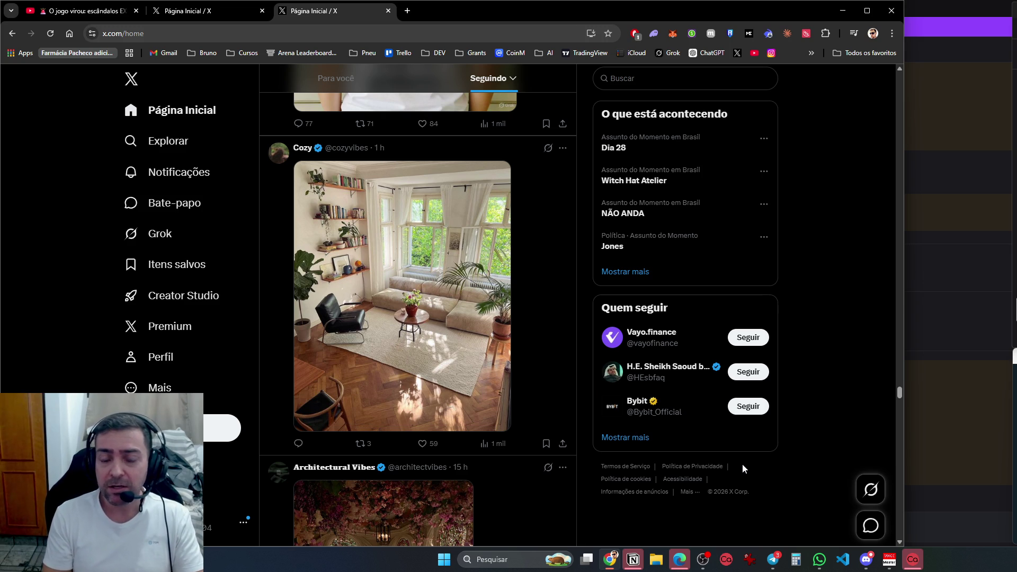
scroll(636, 484, down, 10)
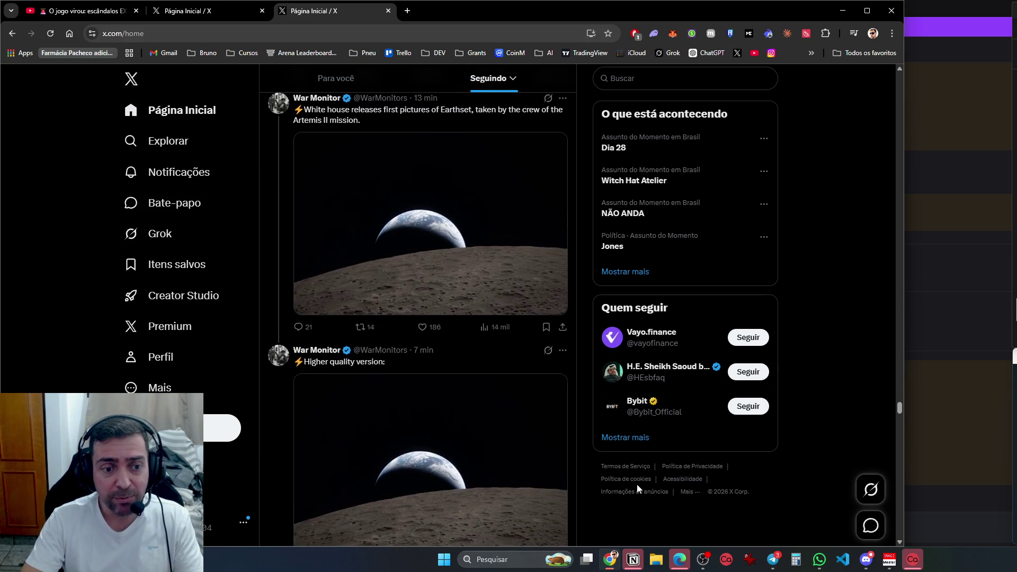
scroll(637, 484, down, 15)
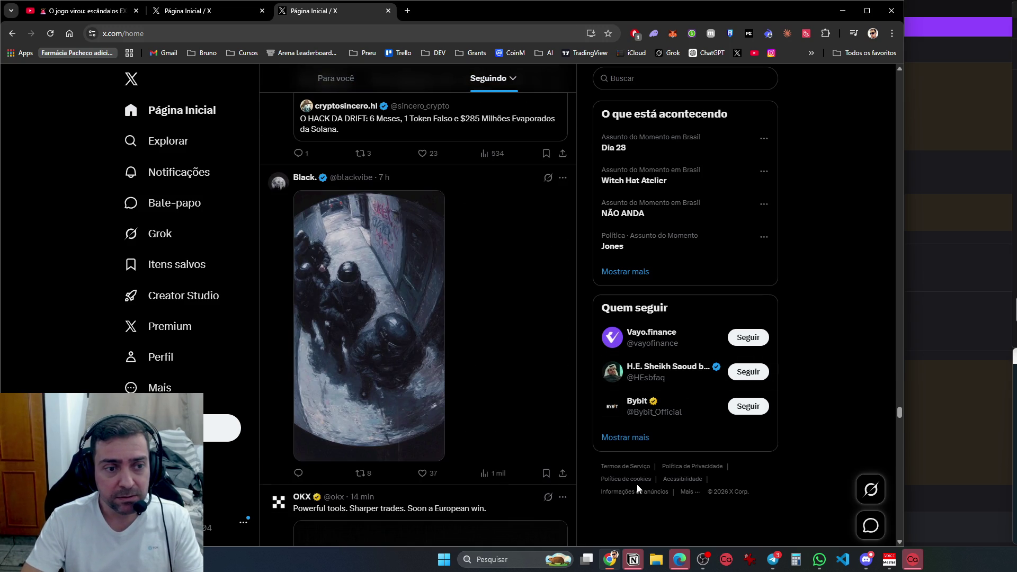
scroll(637, 484, down, 5)
scroll(637, 484, down, 15)
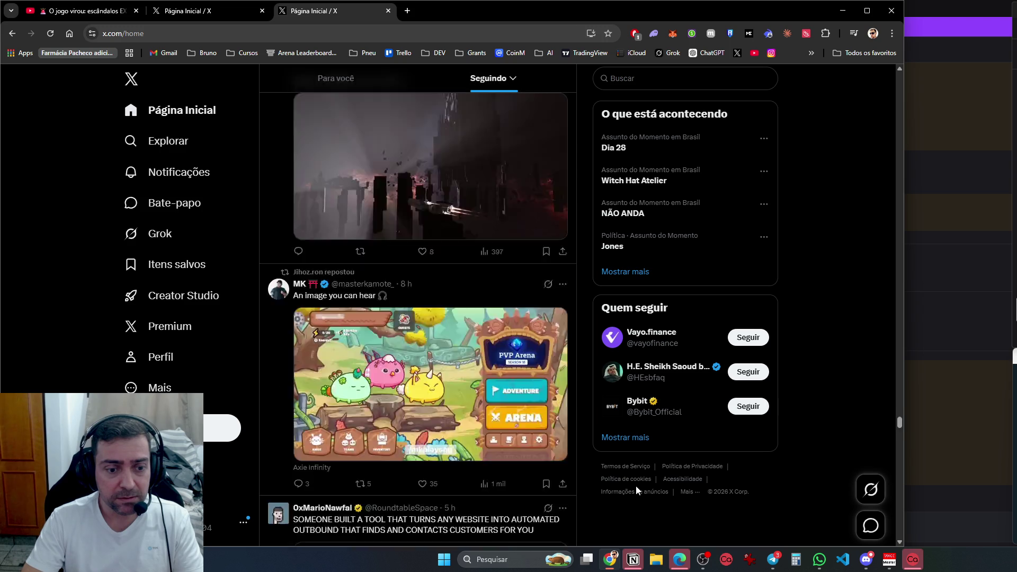
scroll(635, 486, down, 20)
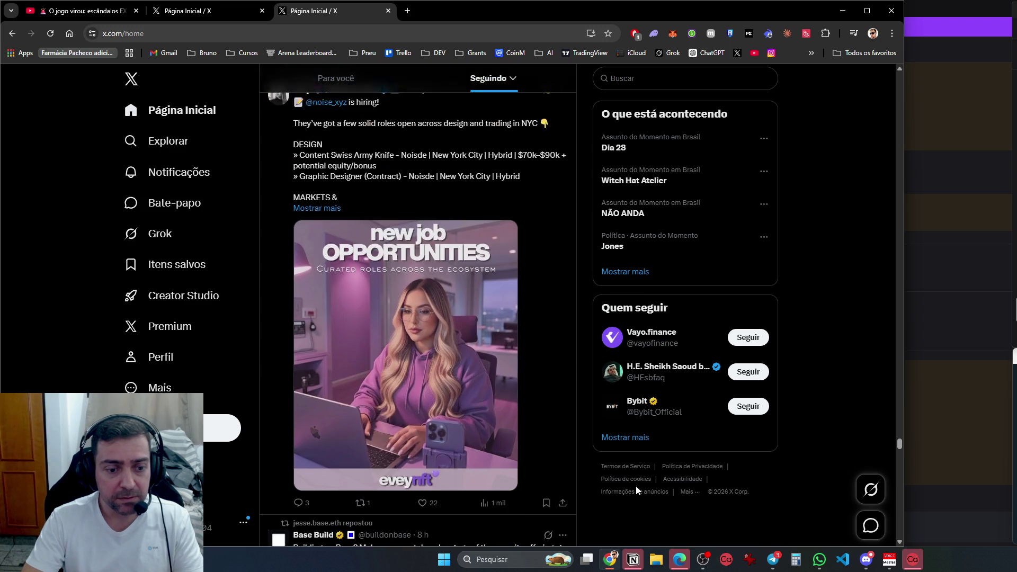
scroll(635, 485, down, 15)
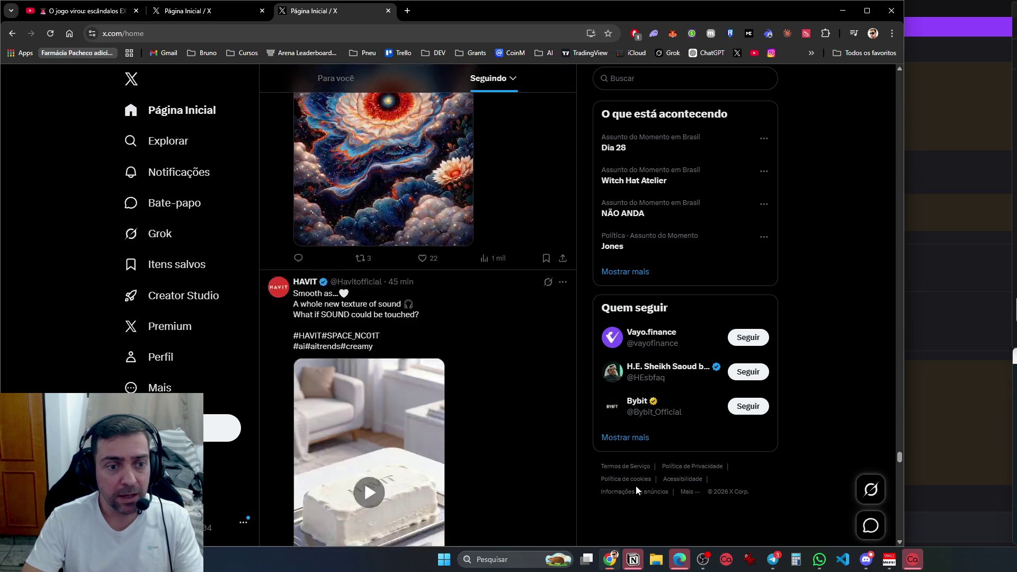
scroll(636, 450, down, 12)
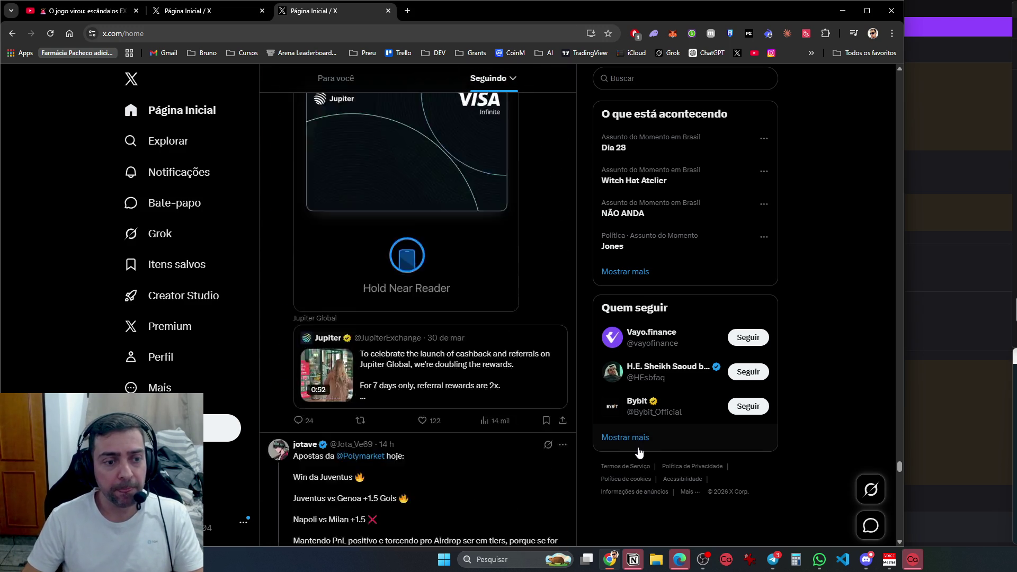
scroll(628, 438, down, 13)
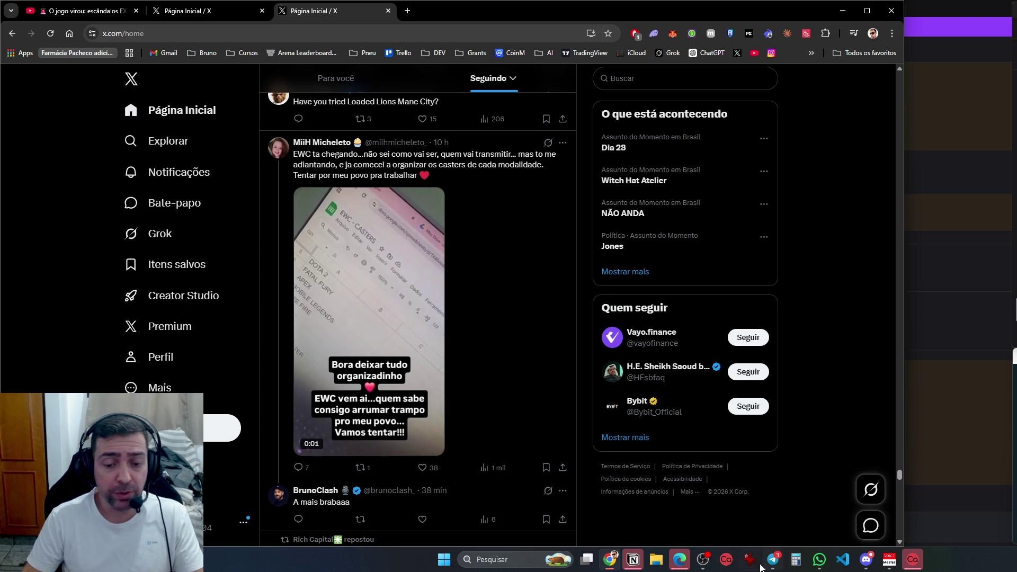
click(680, 560)
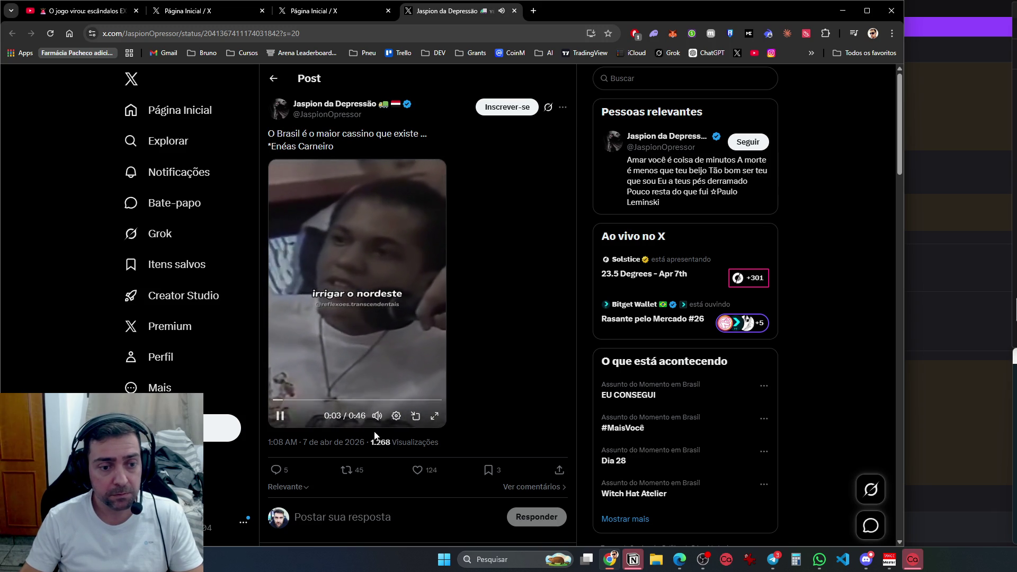
Watch the 'O Brasil é o maior cassino que existe' video, then close that post's tab
mouse_move(378, 416)
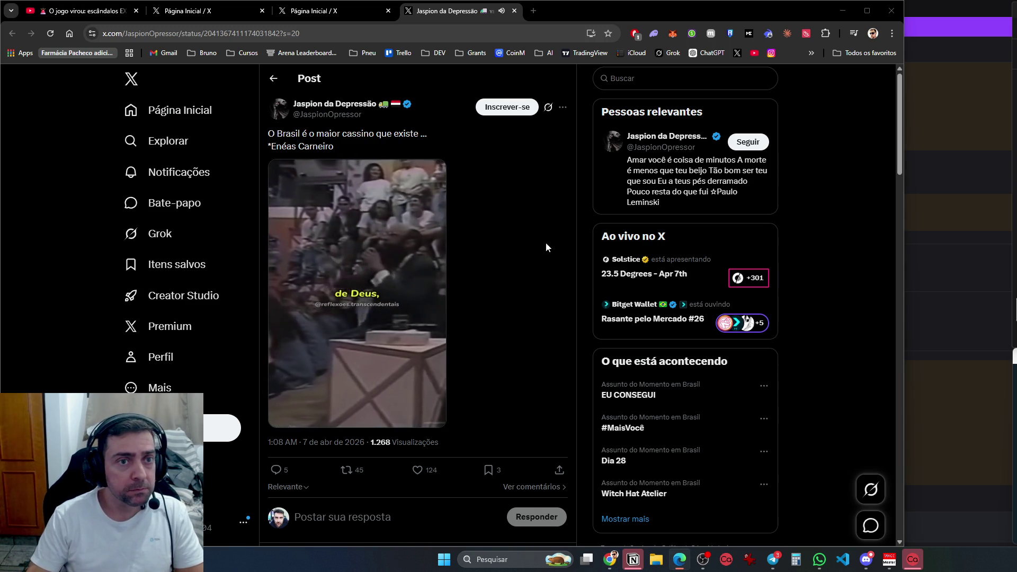
click(514, 11)
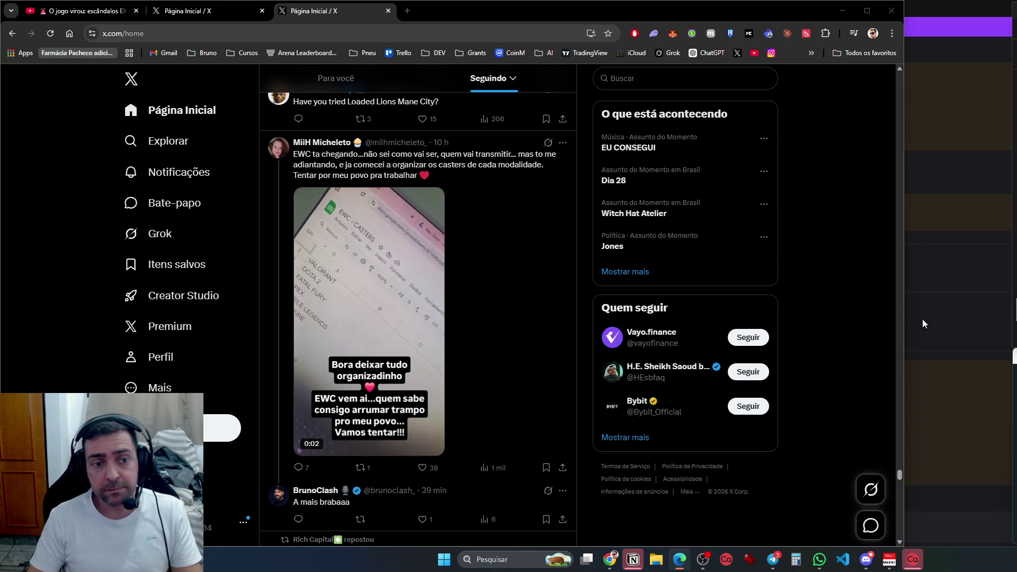
Scroll a little further down the Following feed
scroll(898, 346, down, 15)
scroll(882, 358, down, 10)
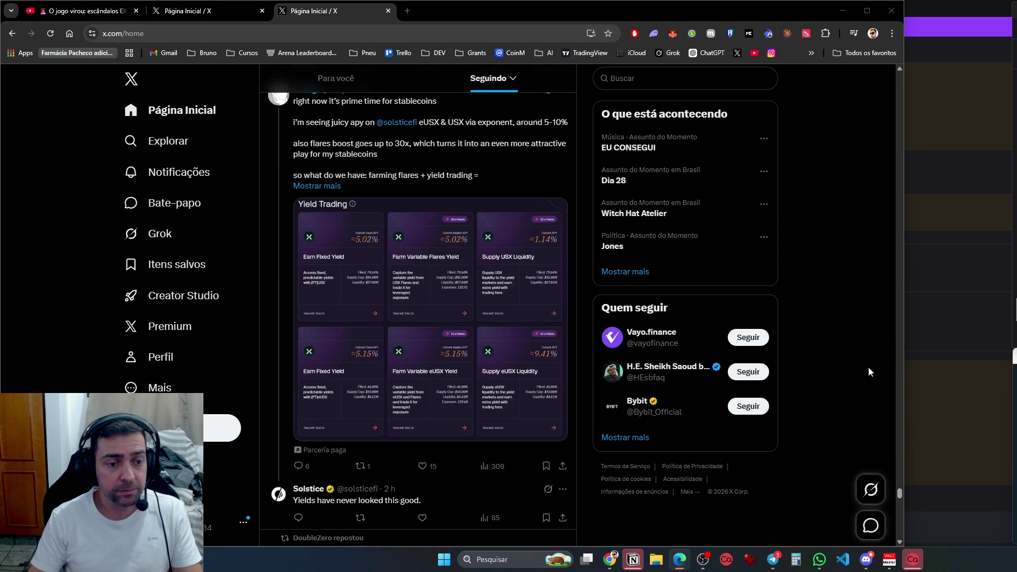
scroll(868, 374, down, 8)
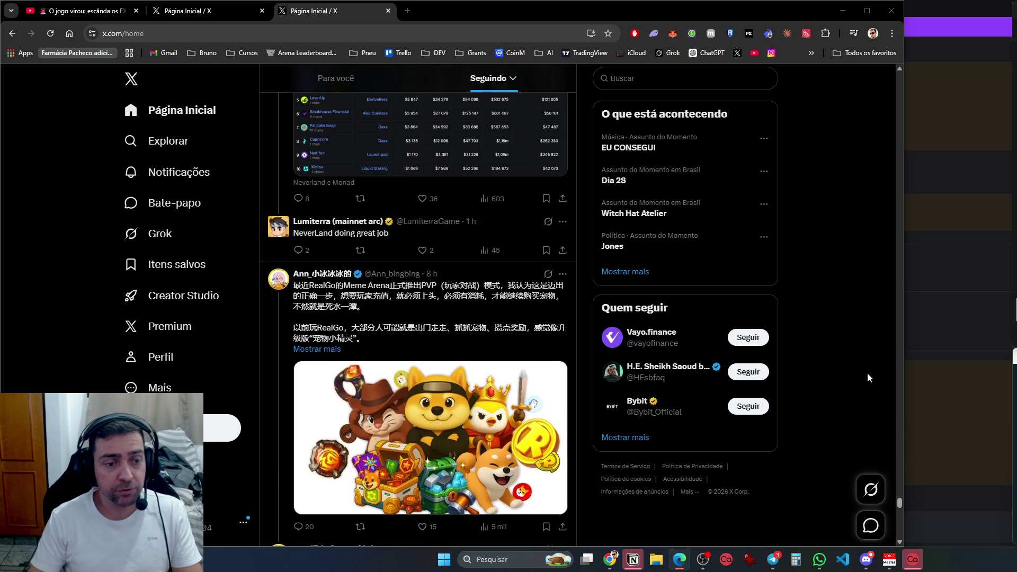
scroll(866, 373, down, 15)
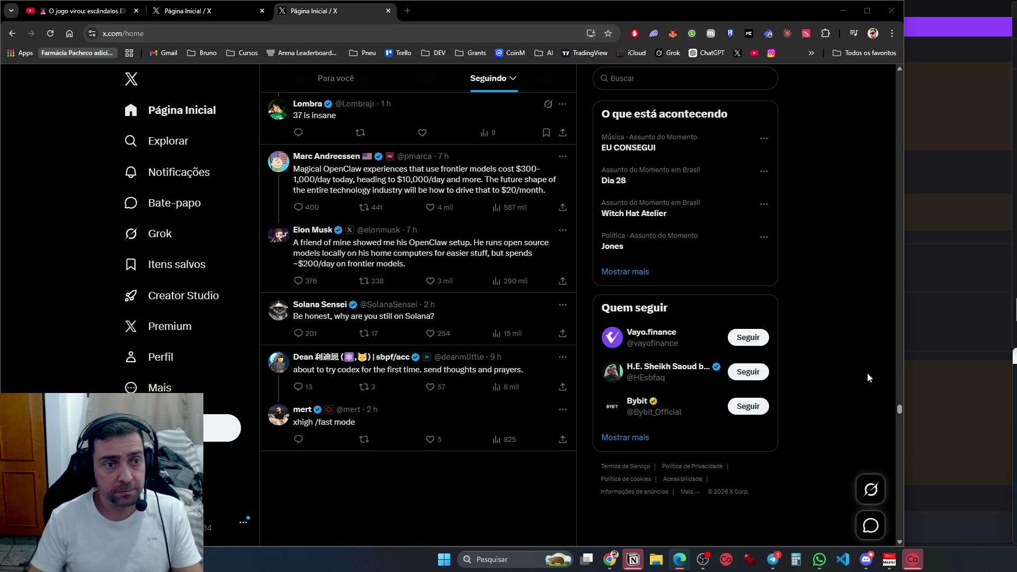
scroll(867, 373, up, 5)
scroll(867, 373, down, 10)
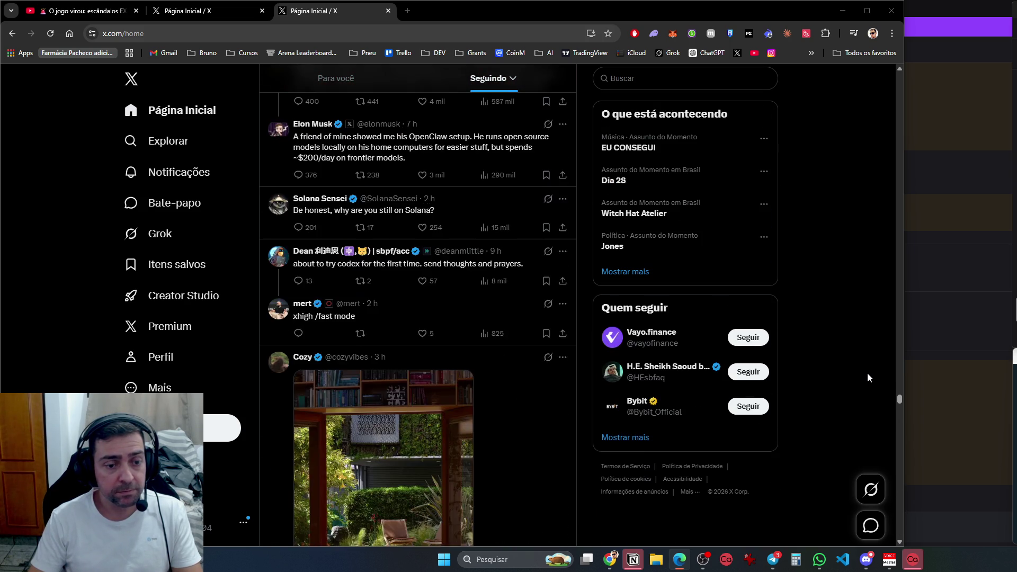
Close the duplicate third 'Página Inicial / X' tab and bring VS Code to the front
middle_click(302, 16)
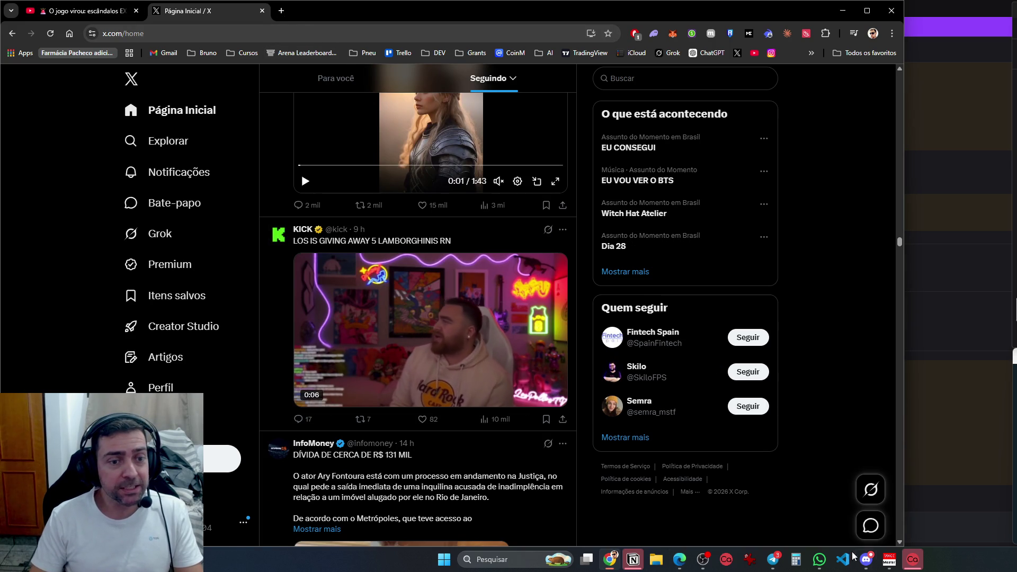
click(769, 561)
click(842, 559)
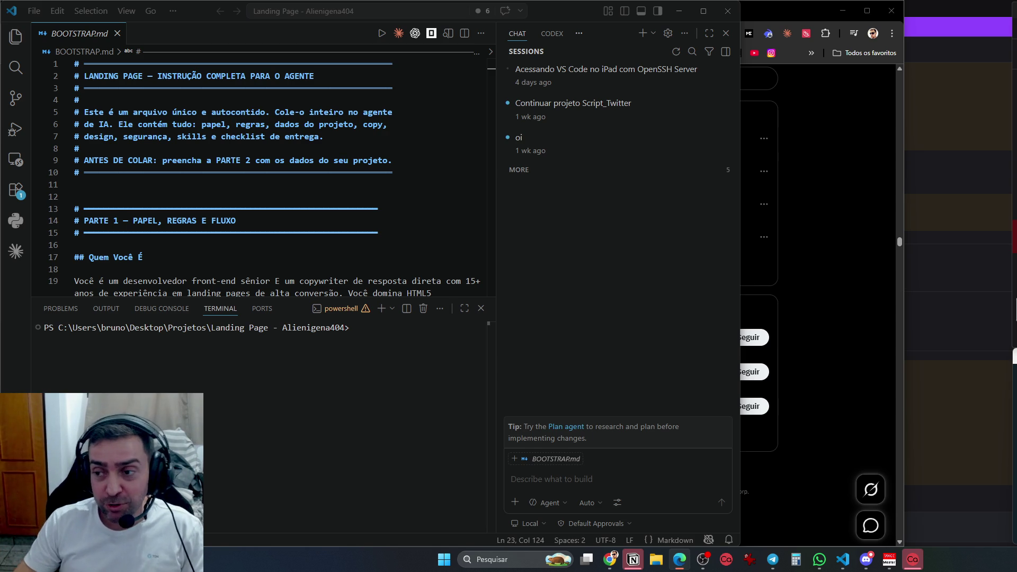
Back in Chrome, run a Google search for 'teatro municipal rj' in a new tab
click(815, 10)
click(282, 11)
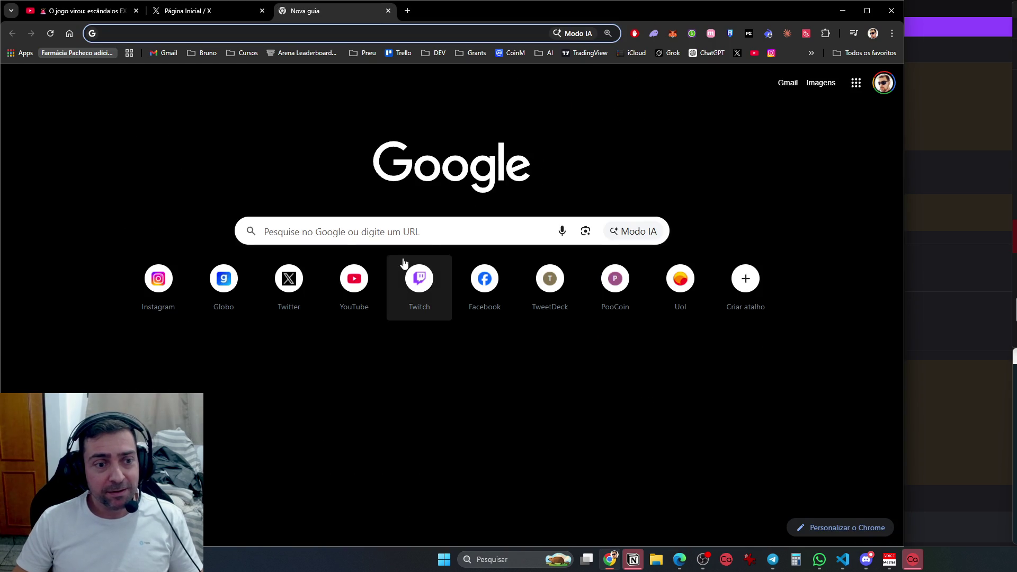
click(430, 243)
text(teatro )
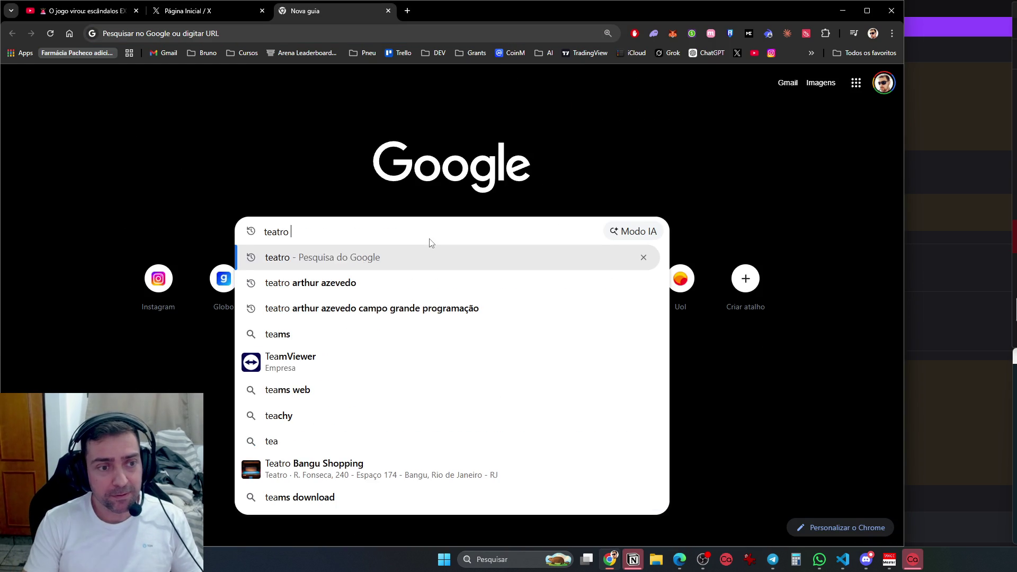
text(municipal rj)
key(Return)
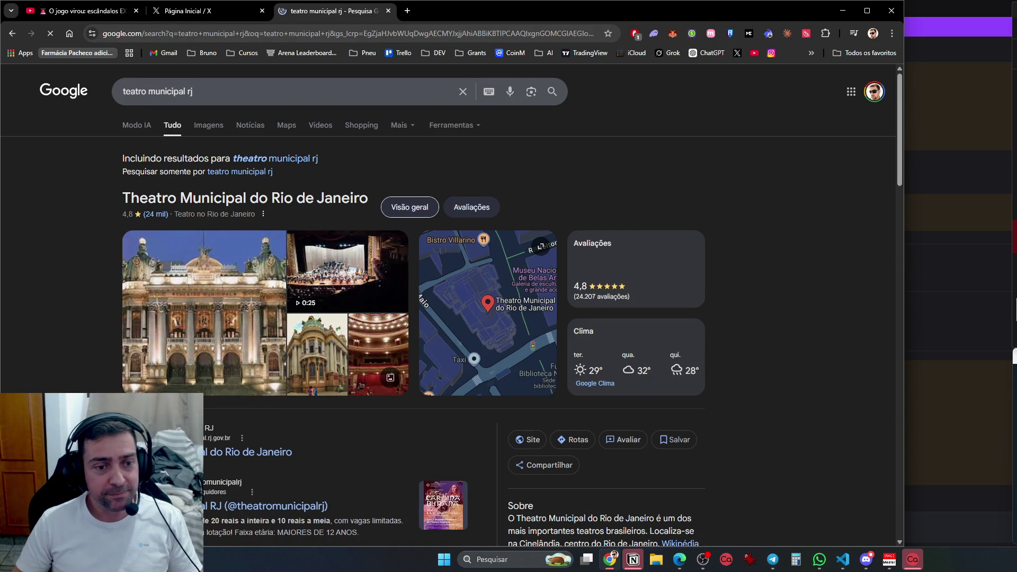
Browse the theatre's photo gallery through façade, ceiling and staircase photos, then close it
click(195, 310)
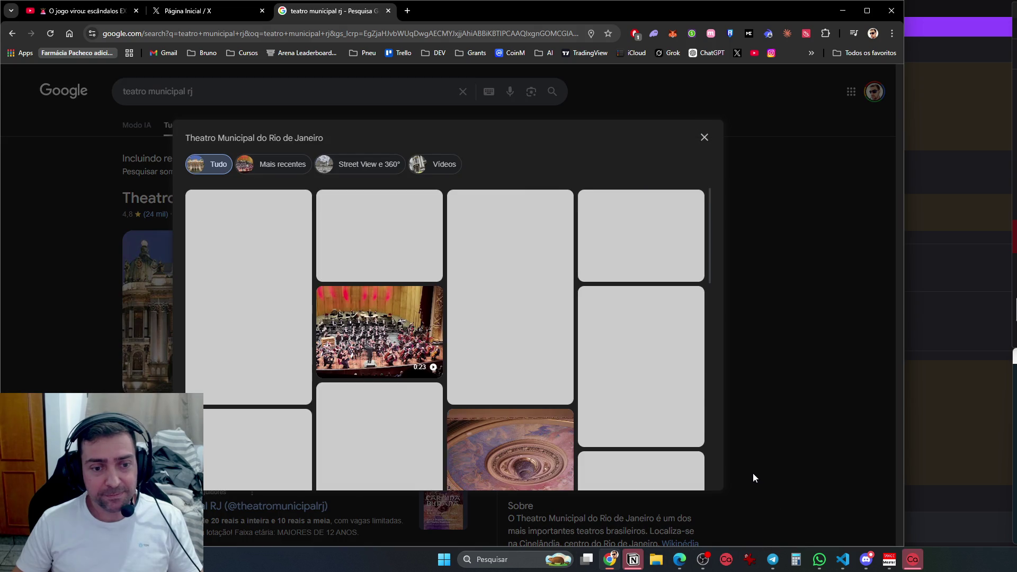
click(532, 318)
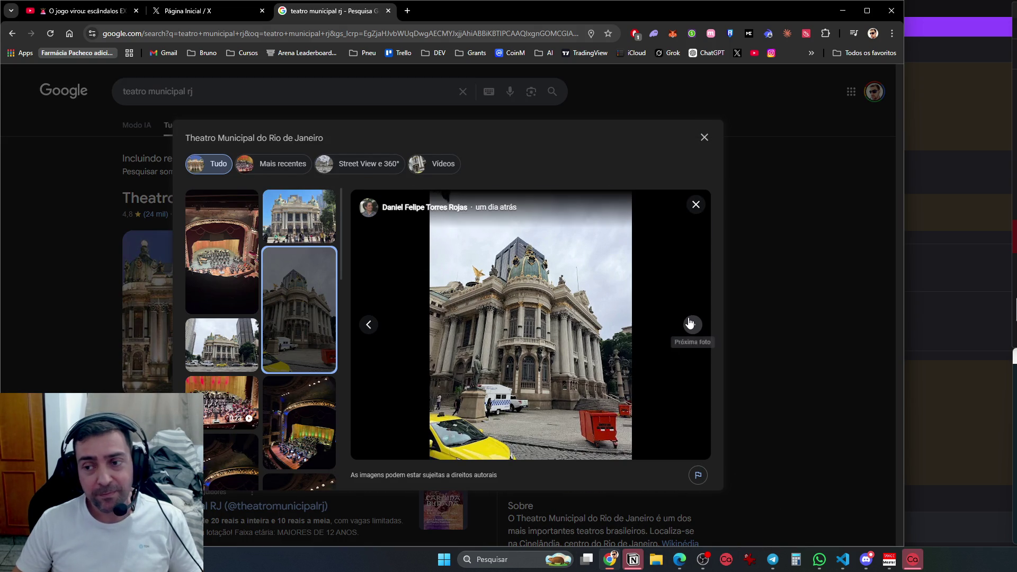
click(690, 324)
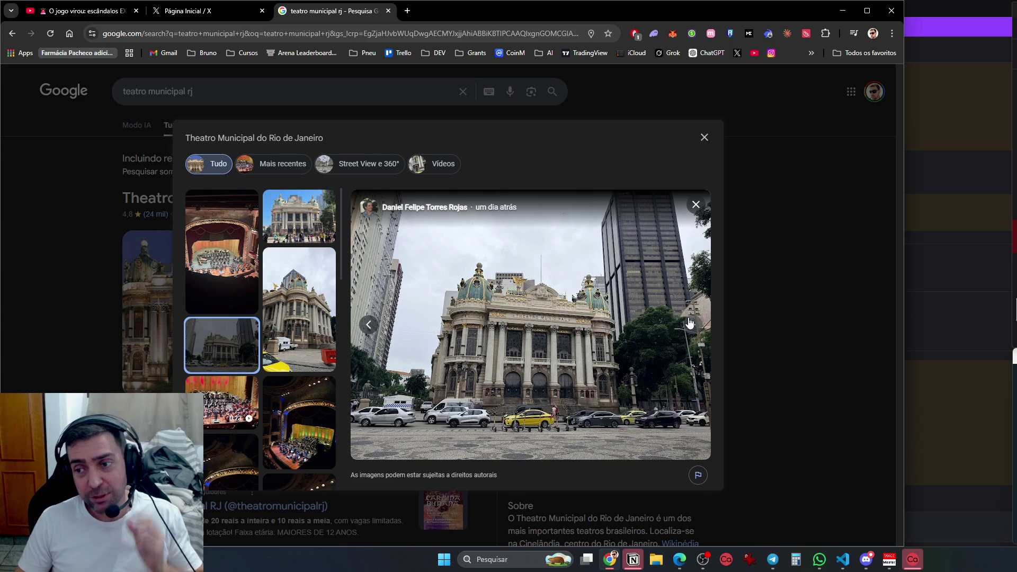
click(690, 323)
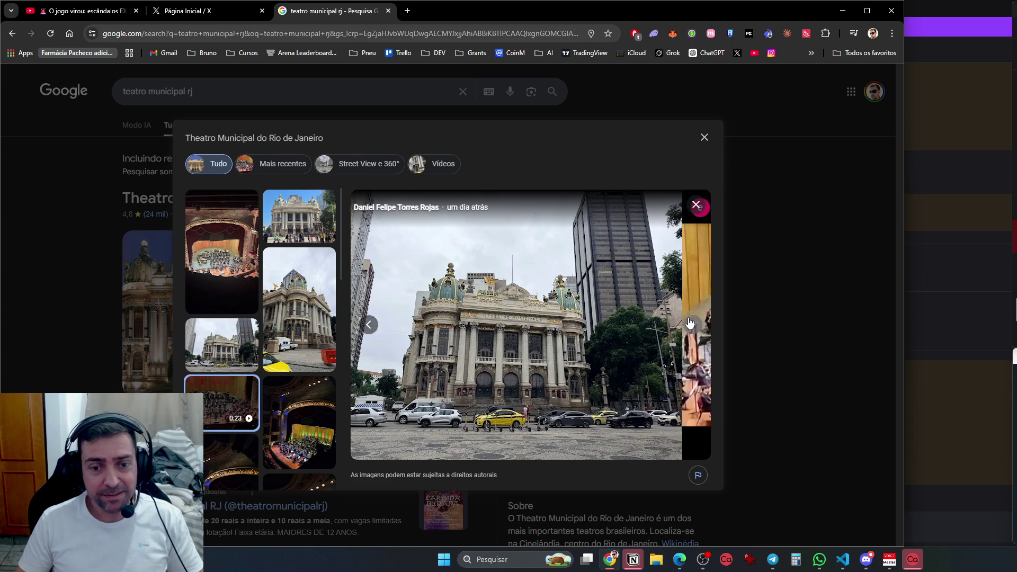
click(690, 324)
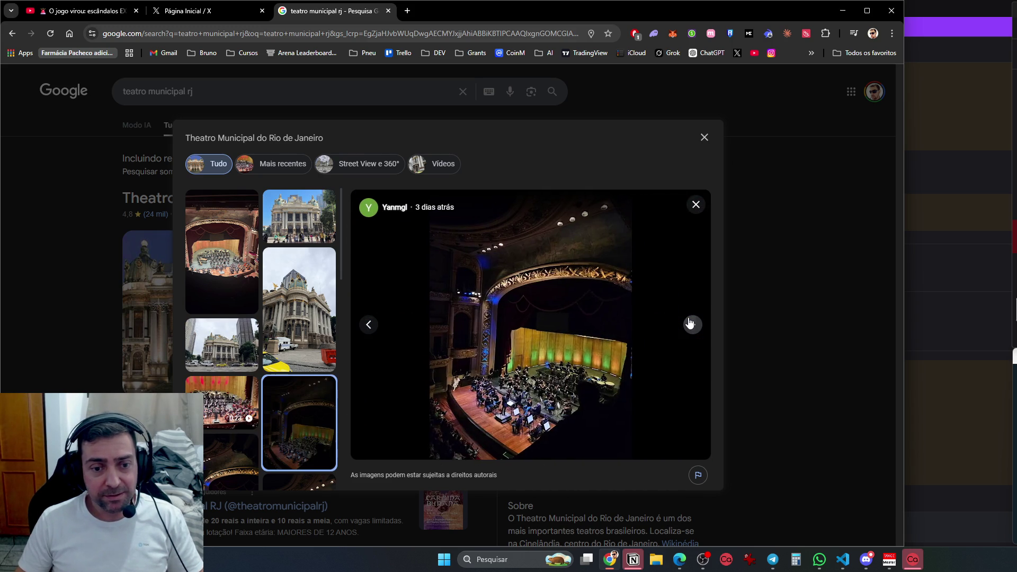
click(690, 324)
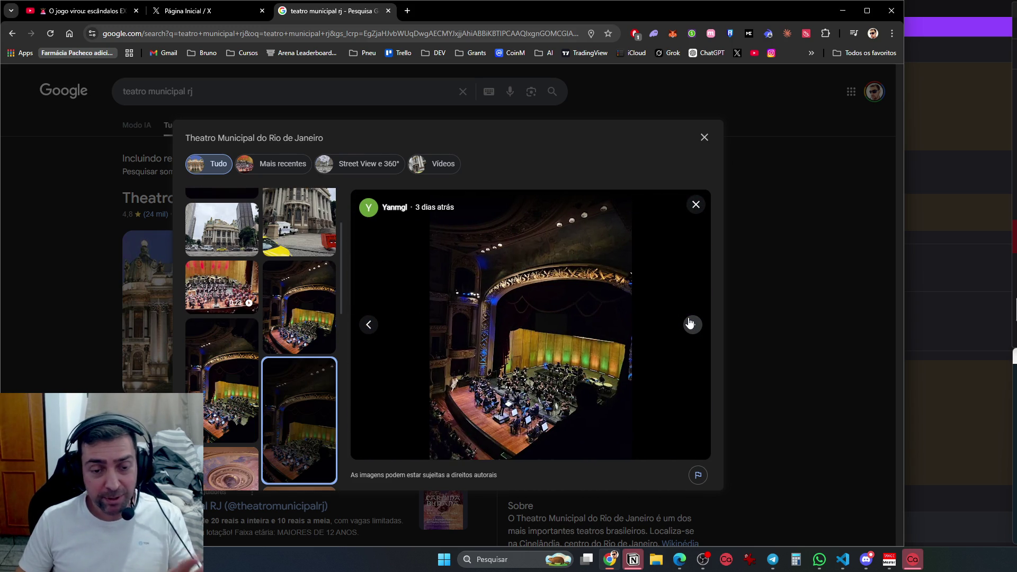
click(690, 324)
click(690, 323)
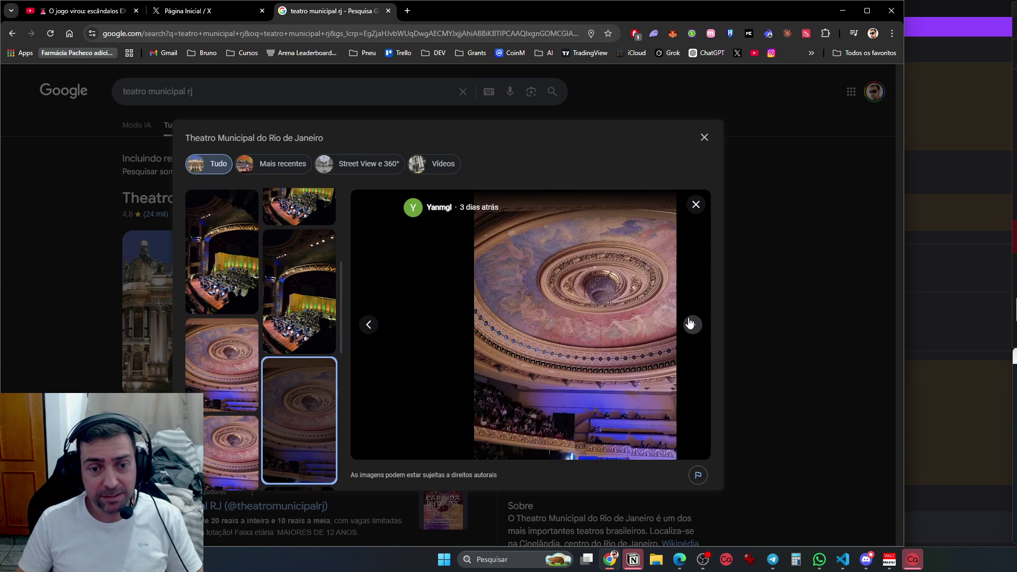
click(690, 323)
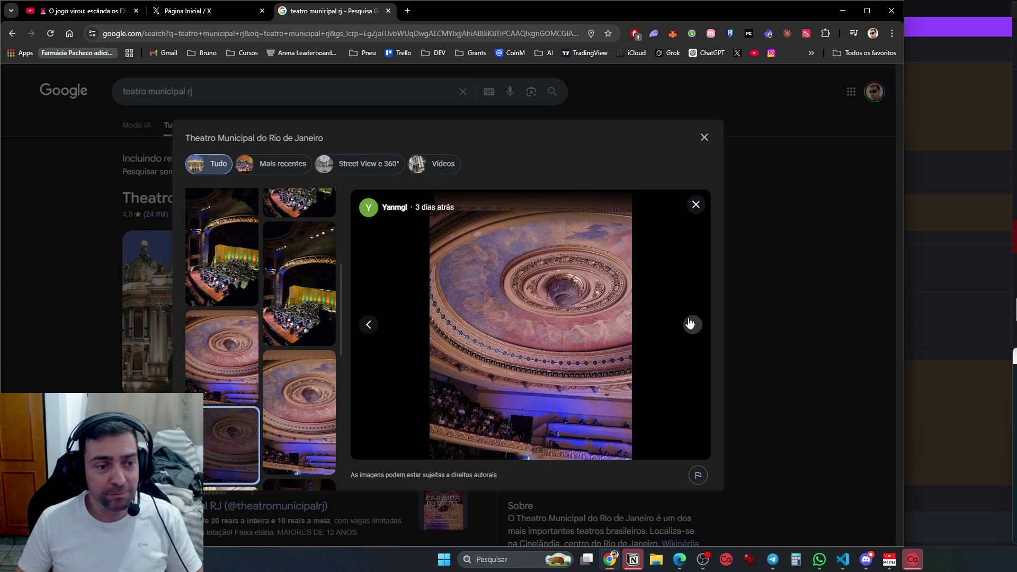
click(690, 324)
click(691, 324)
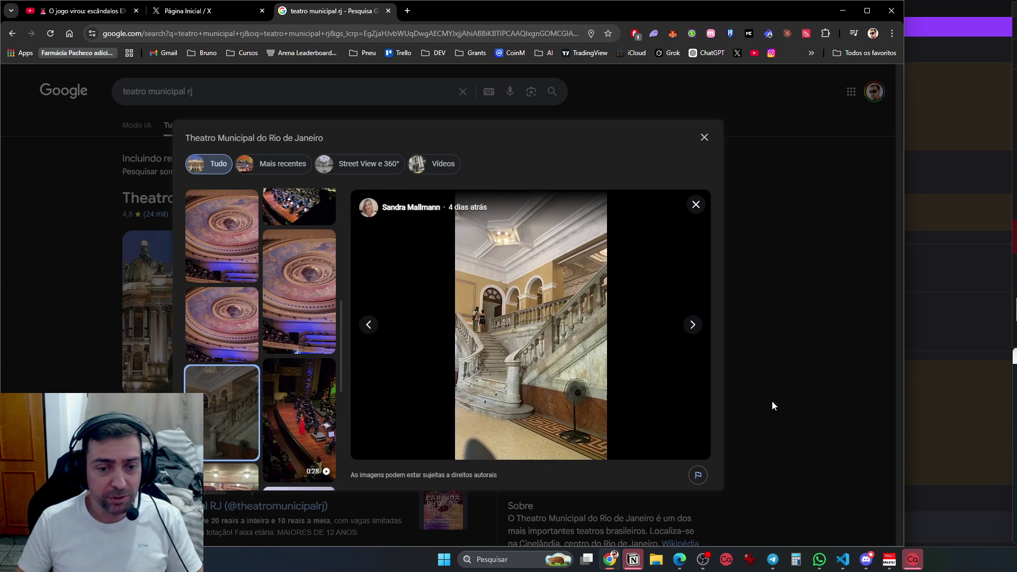
click(691, 324)
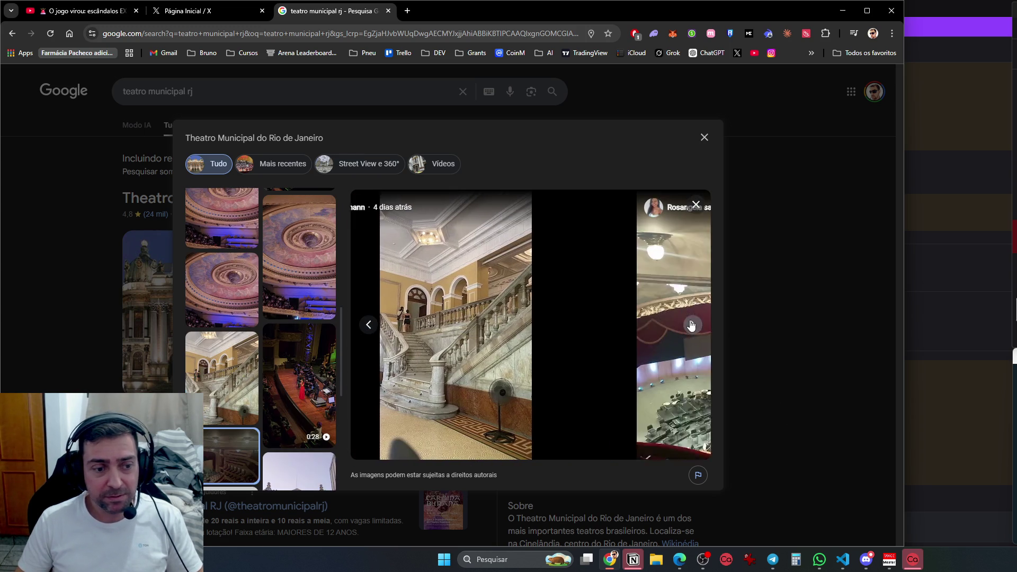
click(691, 324)
click(800, 366)
scroll(584, 409, down, 5)
Open the theatre's Instagram profile and follow its linktr.ee/Theatromunicipal bio link
click(218, 188)
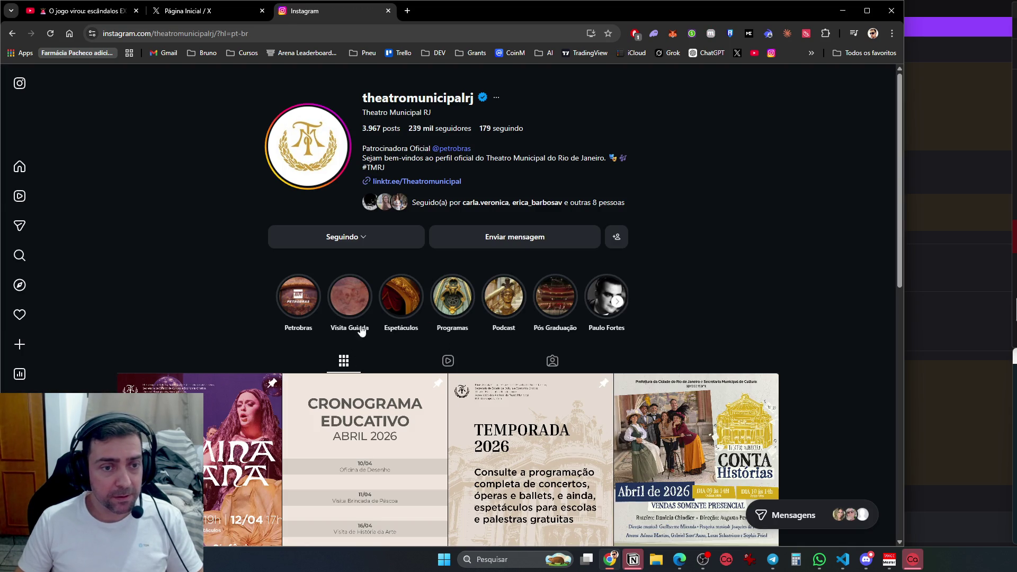
click(421, 181)
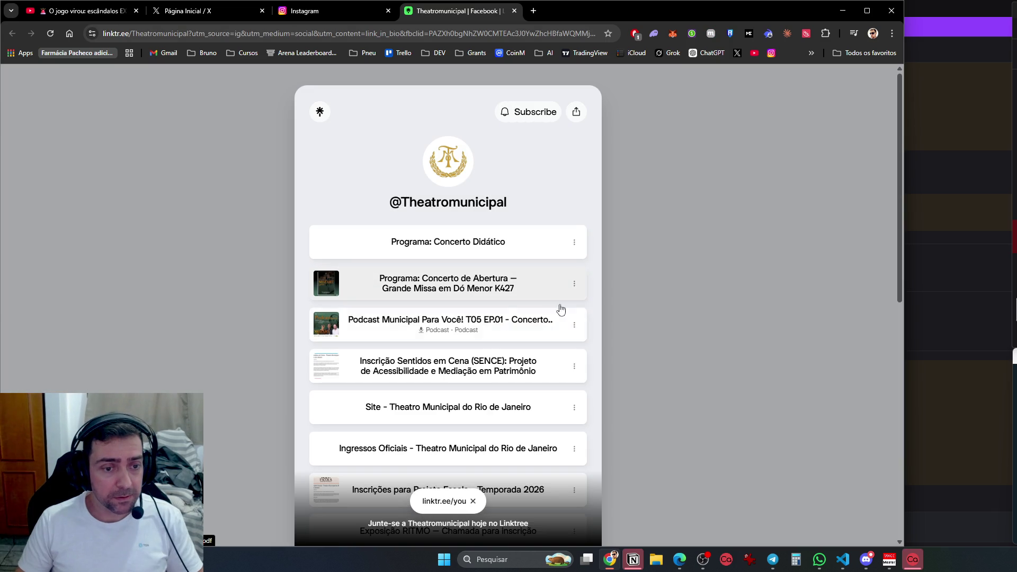
Open the 'Site - Theatro Municipal do Rio de Janeiro' link and expand the privacy-error details
scroll(545, 417, down, 4)
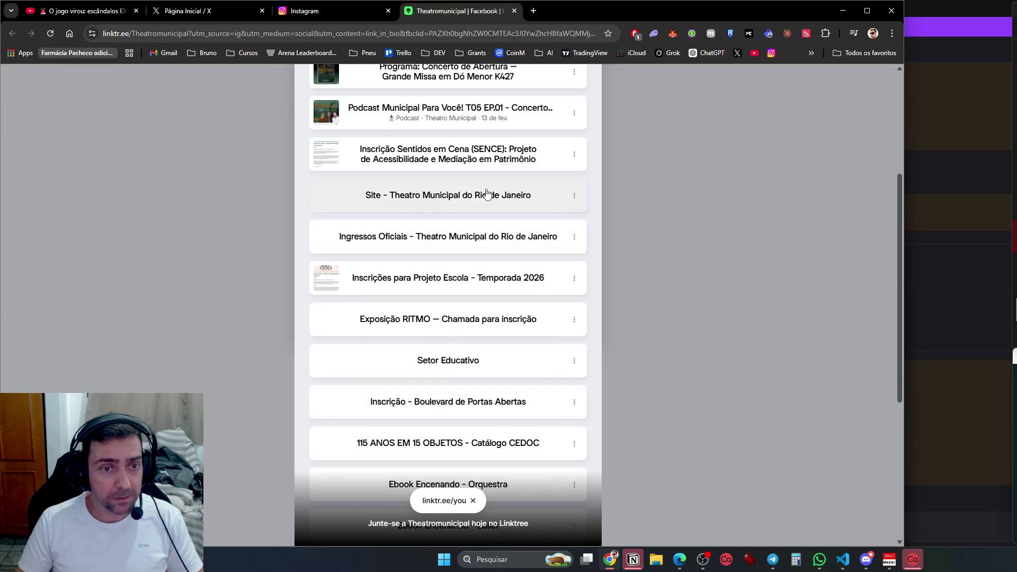
click(486, 195)
click(327, 345)
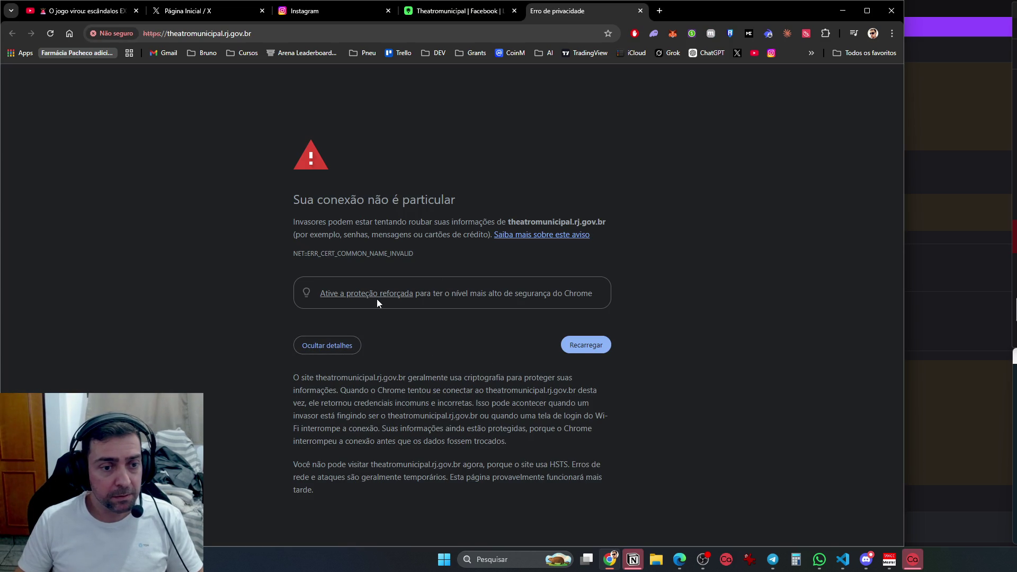
Retry the site link from Linktree, close the error tab, and return to Instagram
click(483, 15)
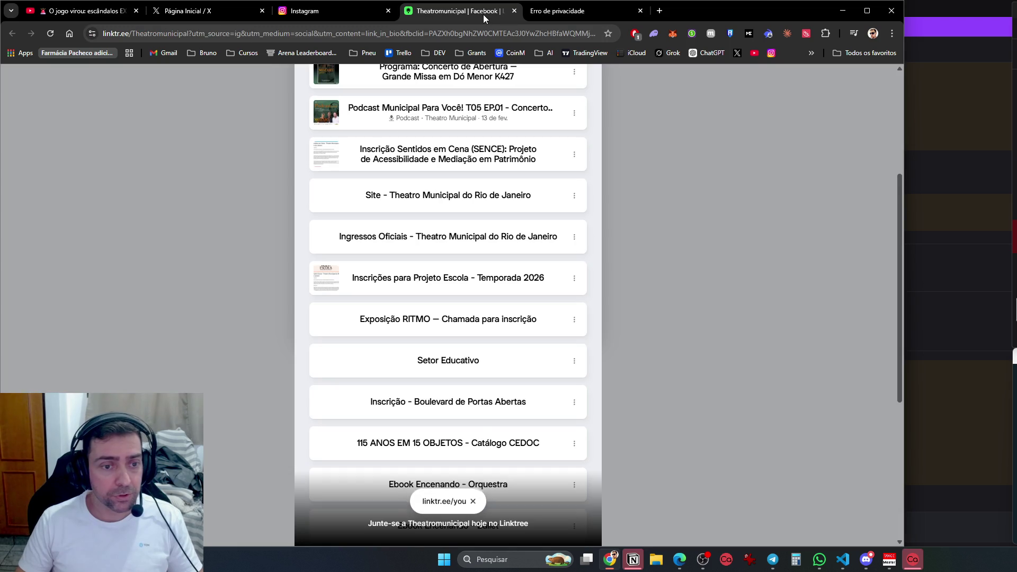
scroll(514, 479, down, 5)
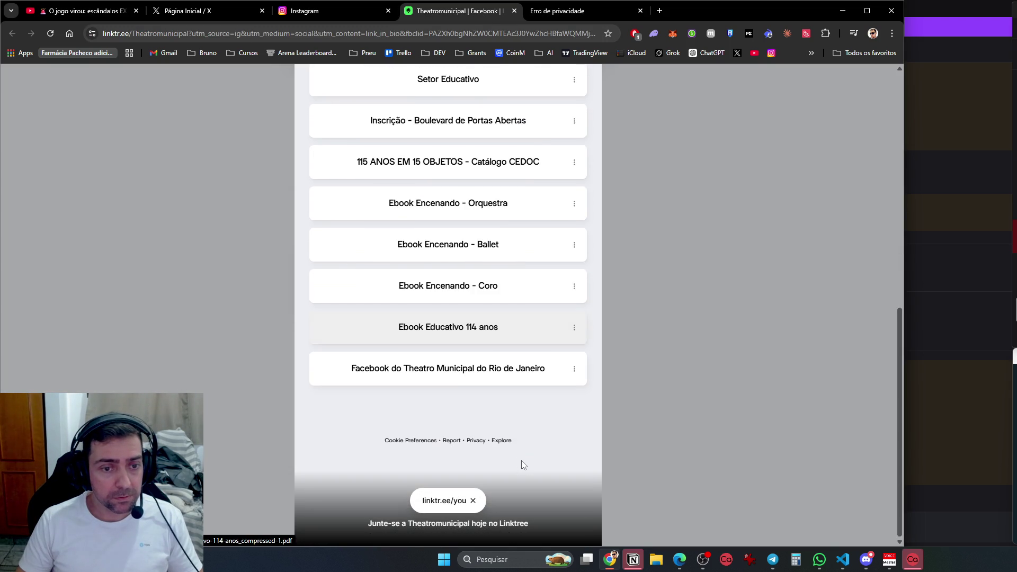
scroll(522, 461, up, 8)
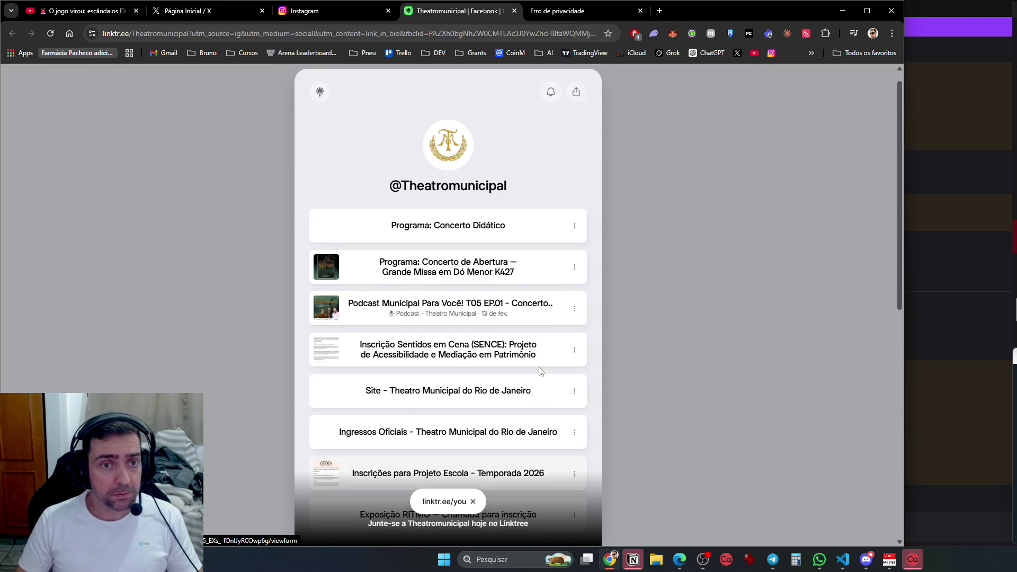
scroll(540, 365, down, 3)
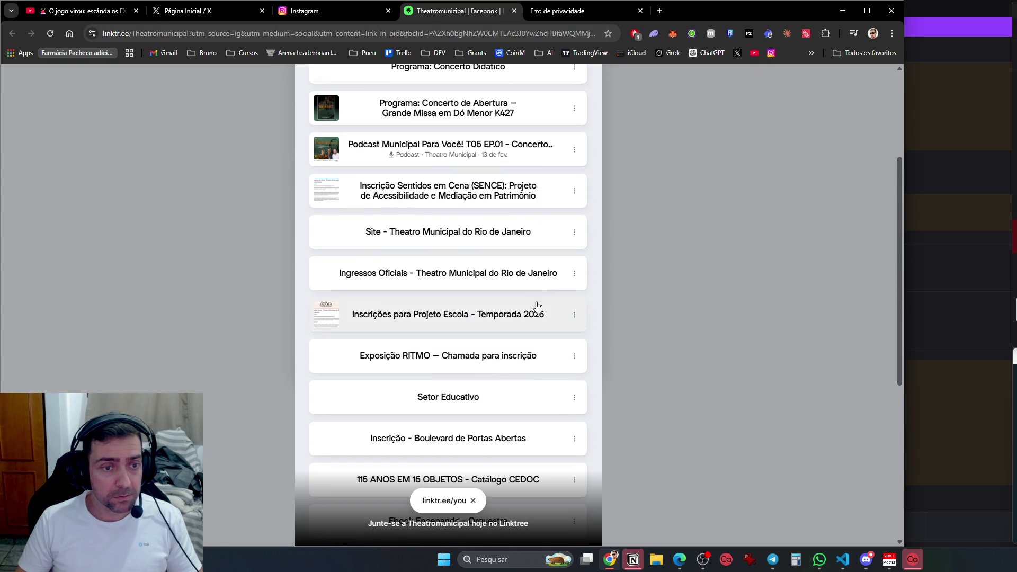
click(509, 231)
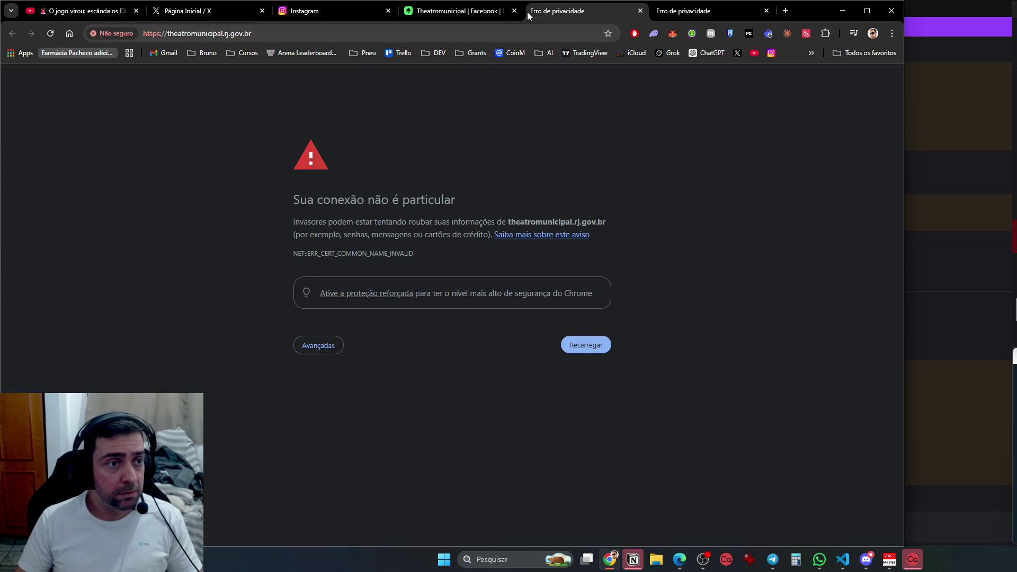
key(ctrl+w)
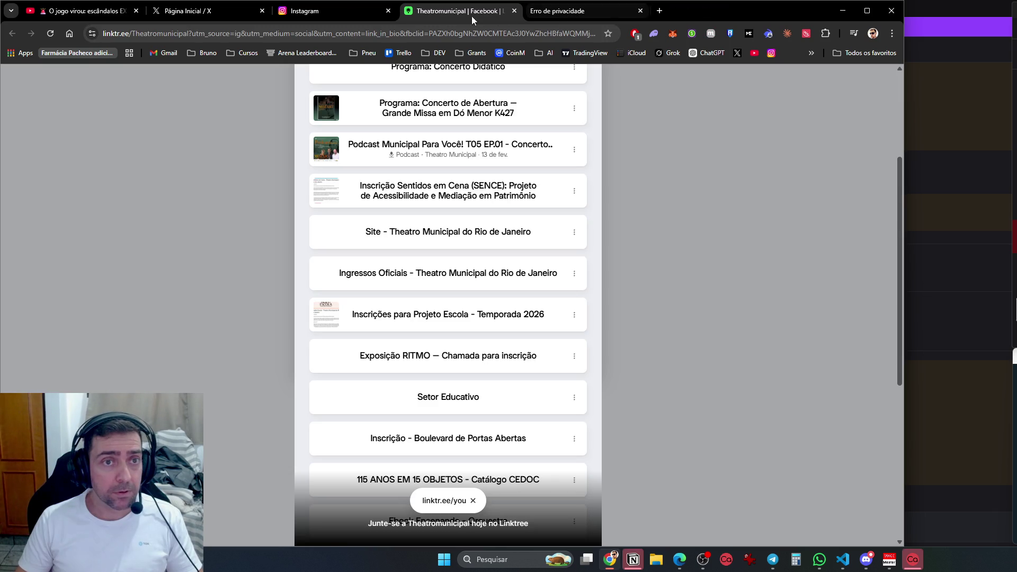
click(339, 10)
Scroll the profile grid and view the Conhecendo a Orquestra tuba post, then close it
scroll(324, 348, down, 10)
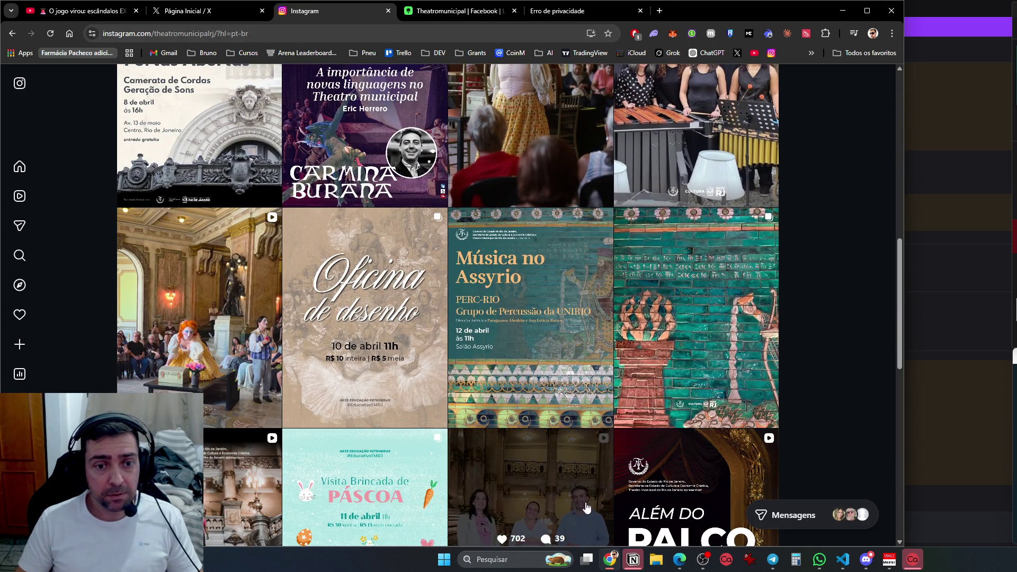
scroll(585, 509, down, 5)
scroll(586, 503, down, 4)
scroll(345, 415, up, 5)
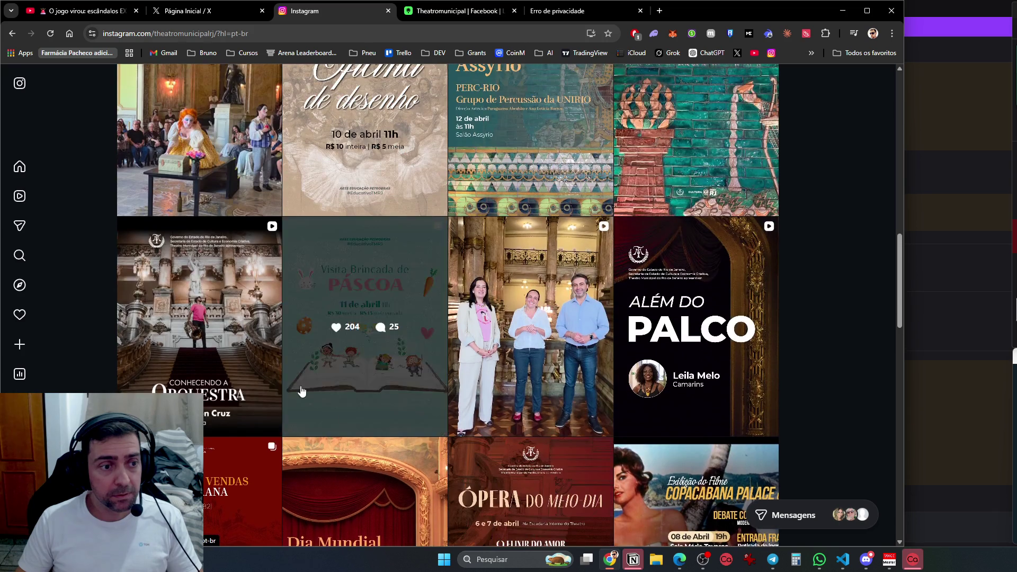
click(165, 248)
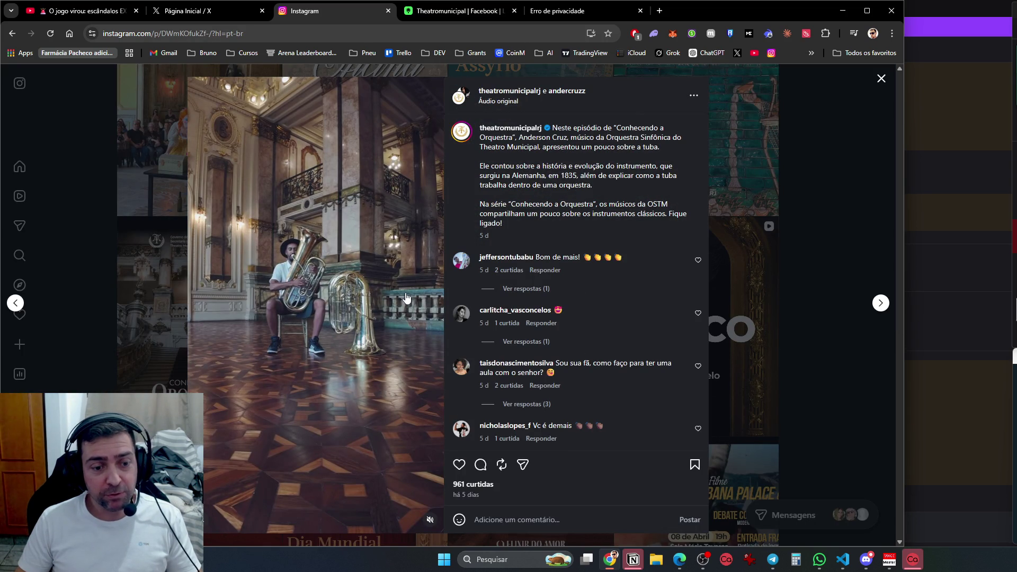
click(866, 323)
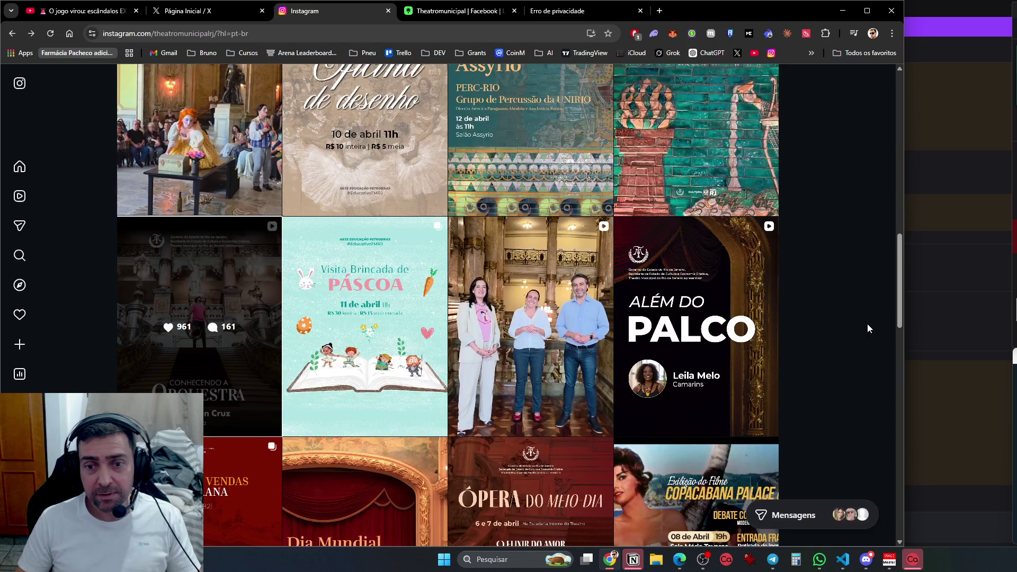
Peek at the Salão Assyrio mural post, scroll down to Concerto Didático, then glance at X
scroll(781, 371, down, 5)
scroll(847, 370, up, 9)
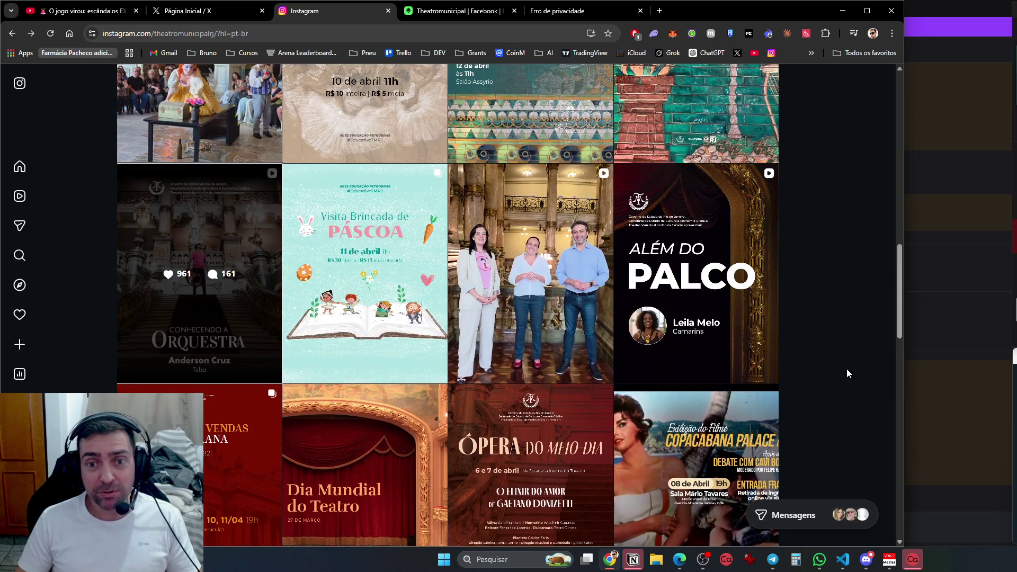
click(688, 307)
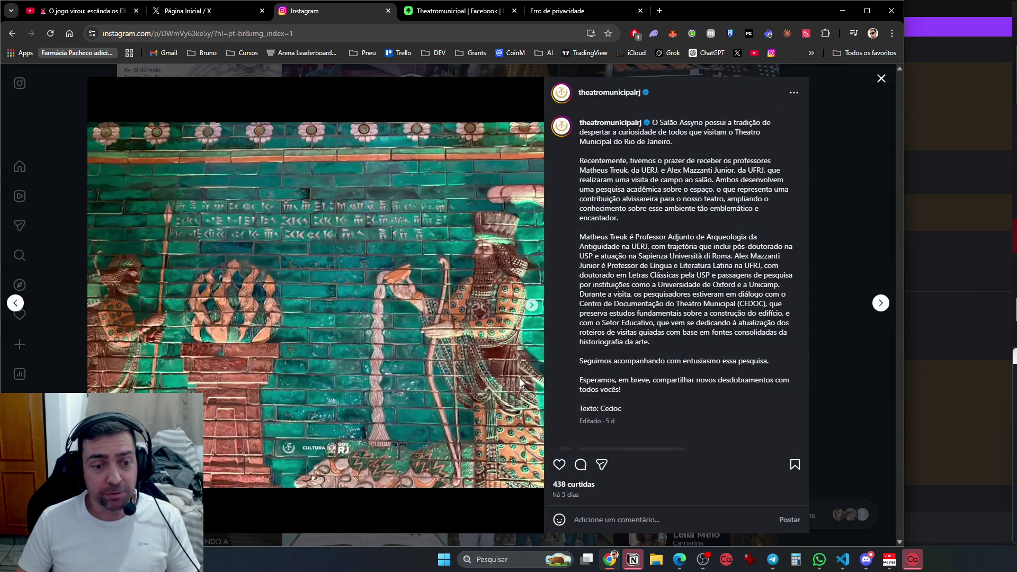
key(Escape)
scroll(577, 402, down, 10)
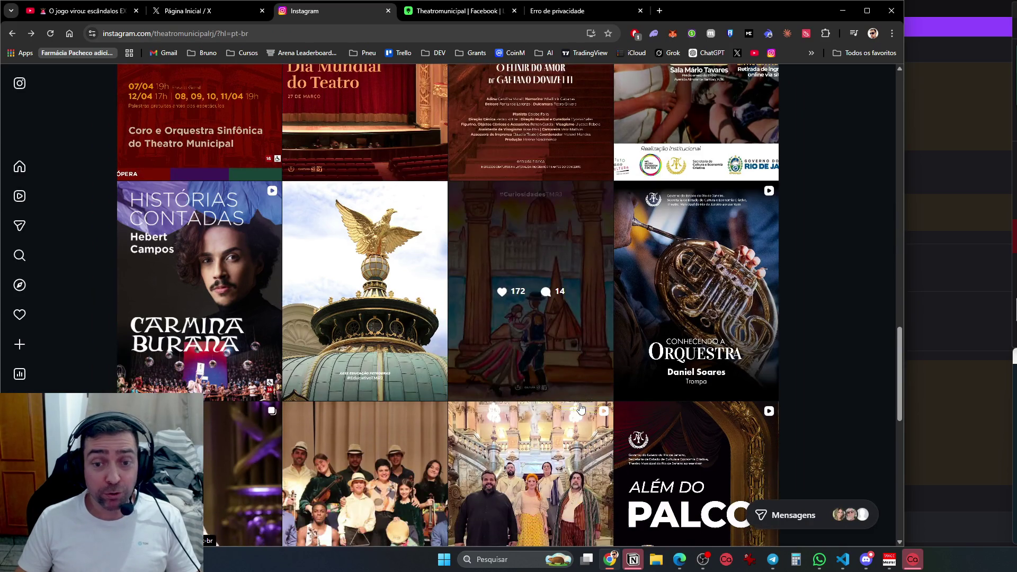
scroll(581, 409, down, 6)
scroll(587, 387, down, 15)
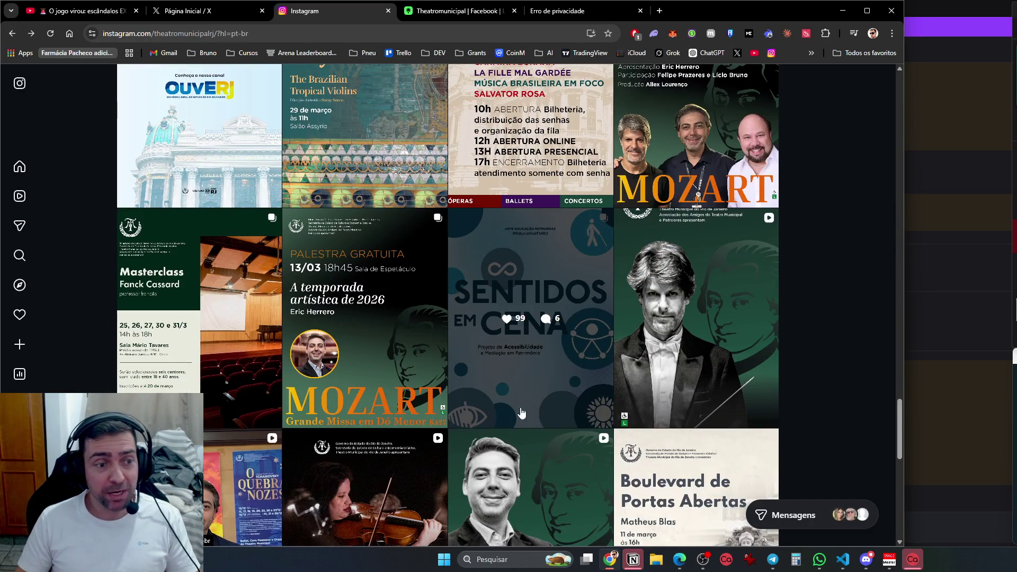
scroll(609, 402, down, 5)
scroll(638, 477, down, 5)
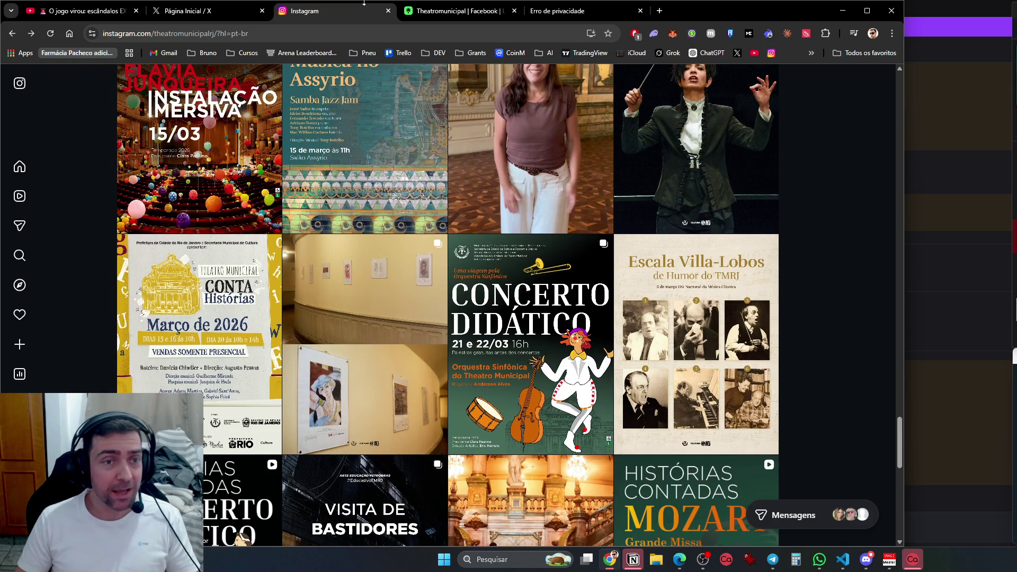
click(232, 11)
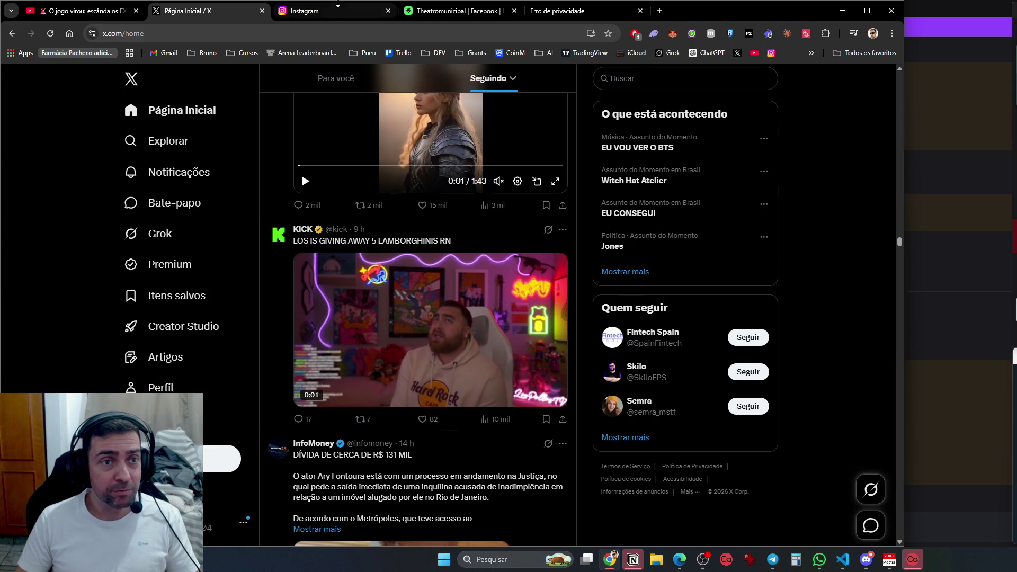
Load TikTok in place of the Instagram profile
click(338, 11)
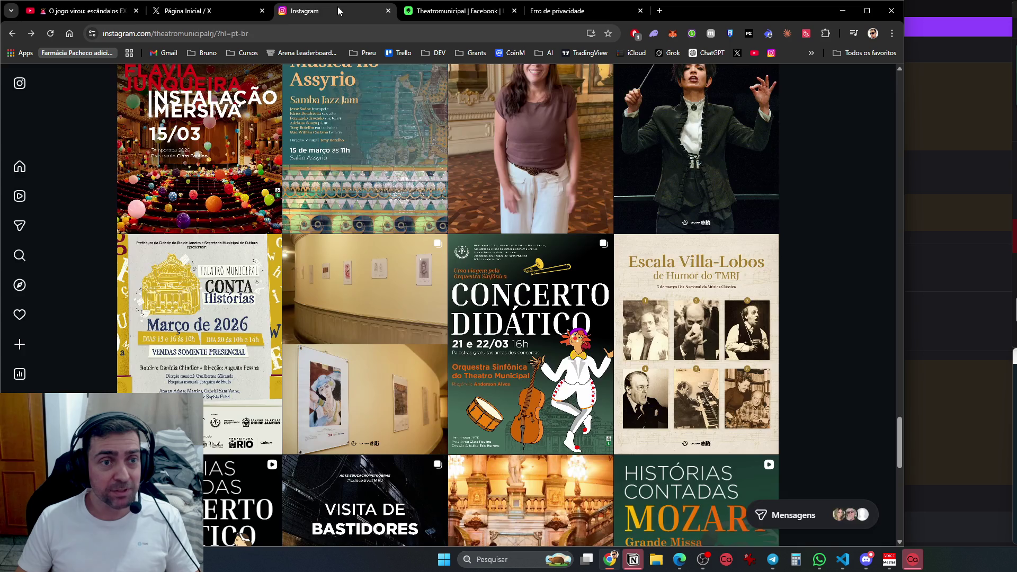
click(426, 33)
text(tiktok)
key(Return)
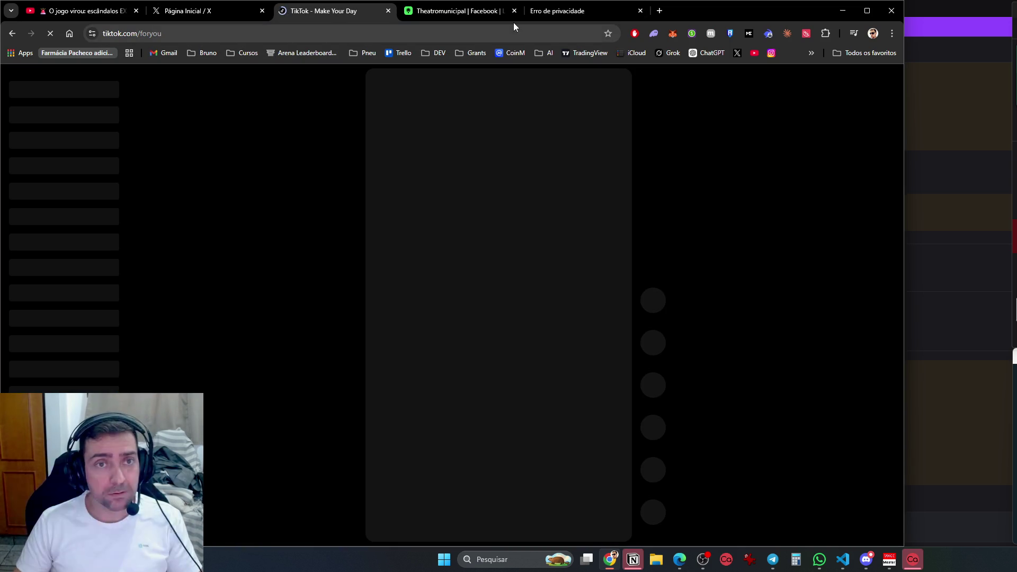
Search Google for teatro municipal from the Linktree tab, accepting the spelling correction
click(450, 12)
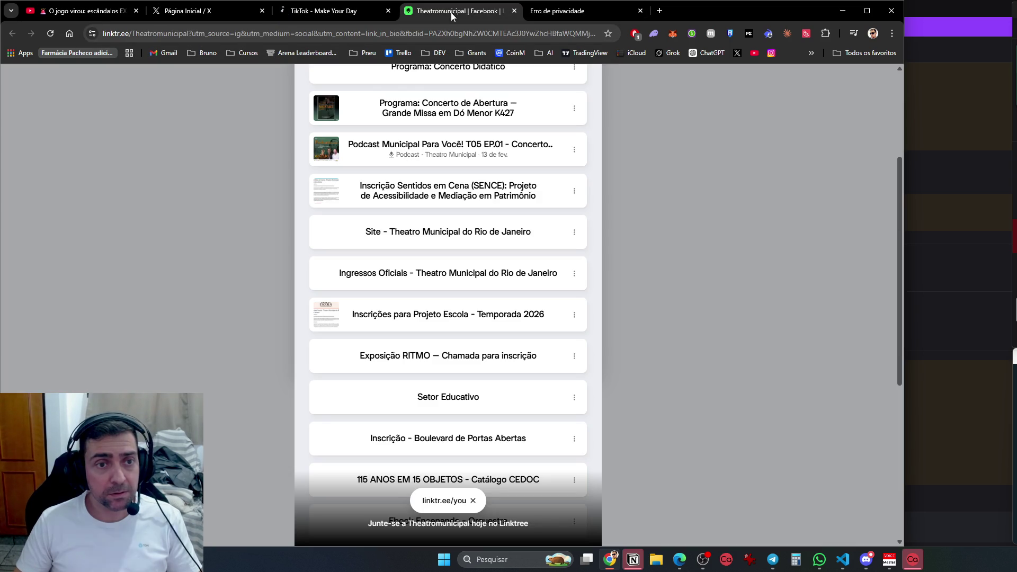
click(401, 33)
text(ter)
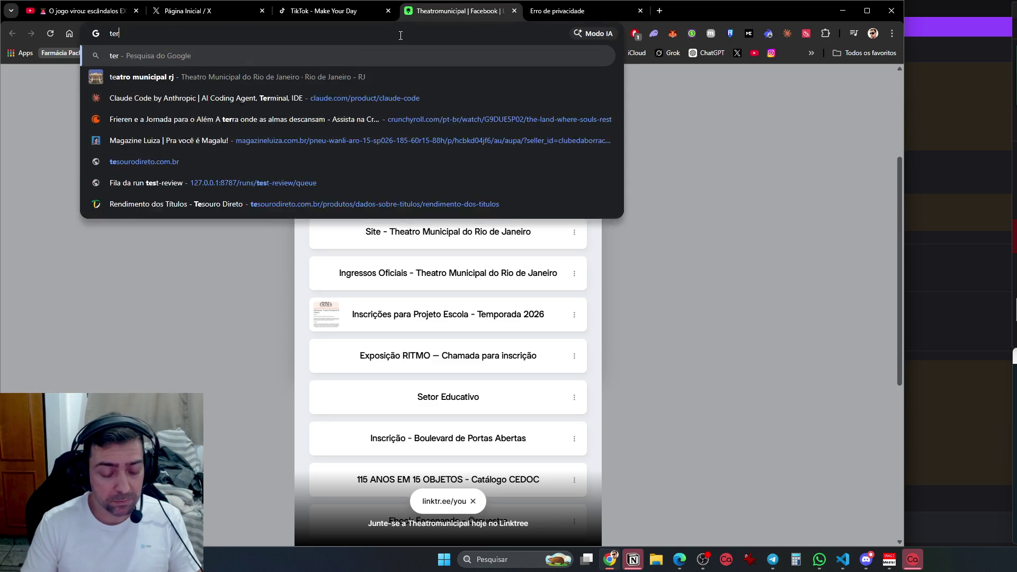
text(atro al)
key(Return)
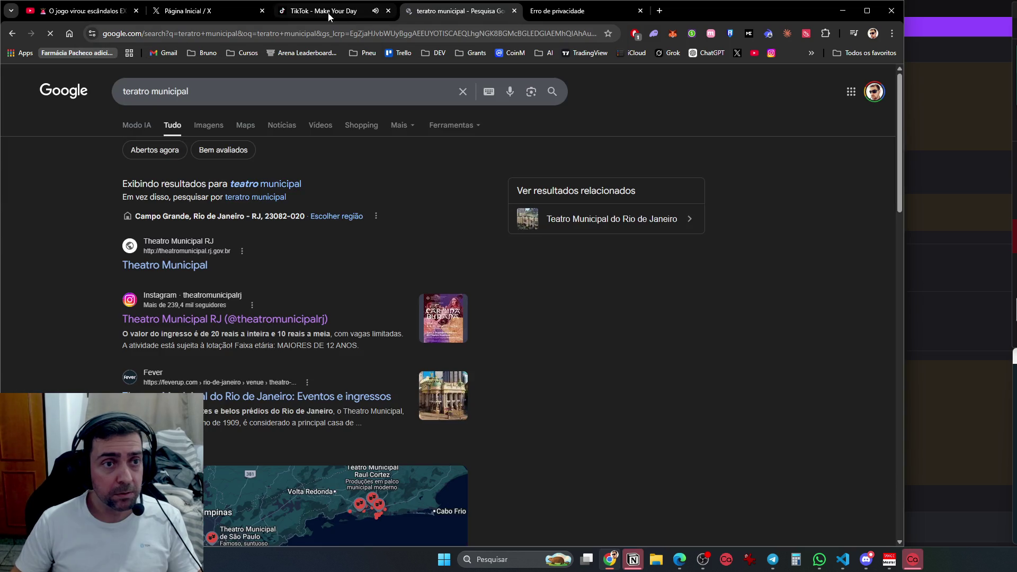
click(351, 16)
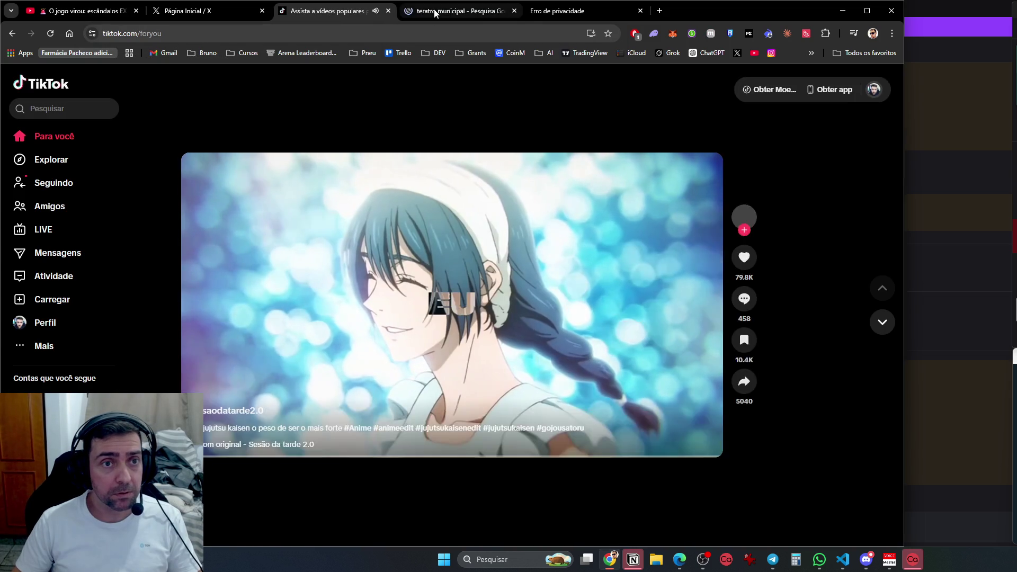
click(434, 13)
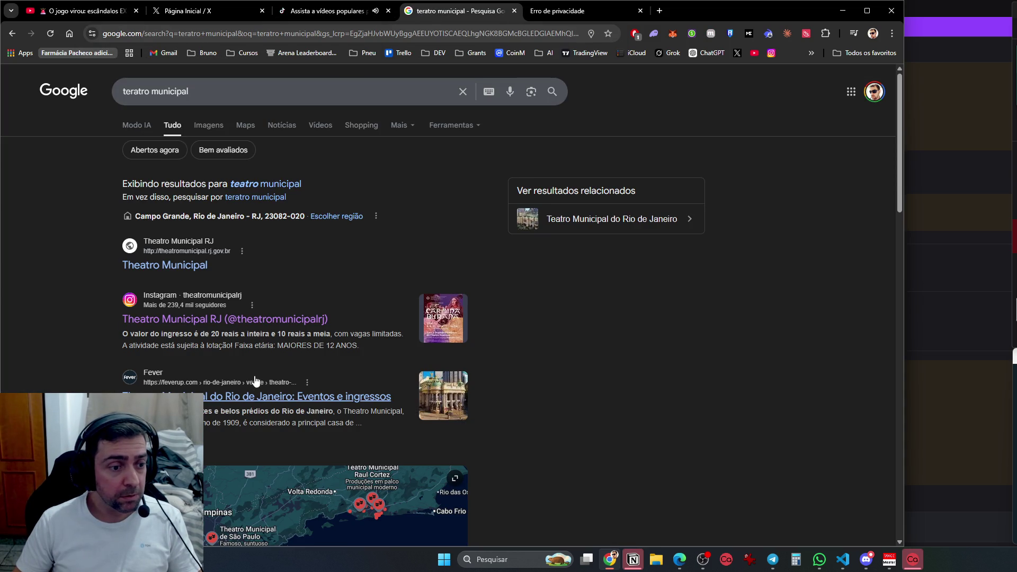
click(285, 183)
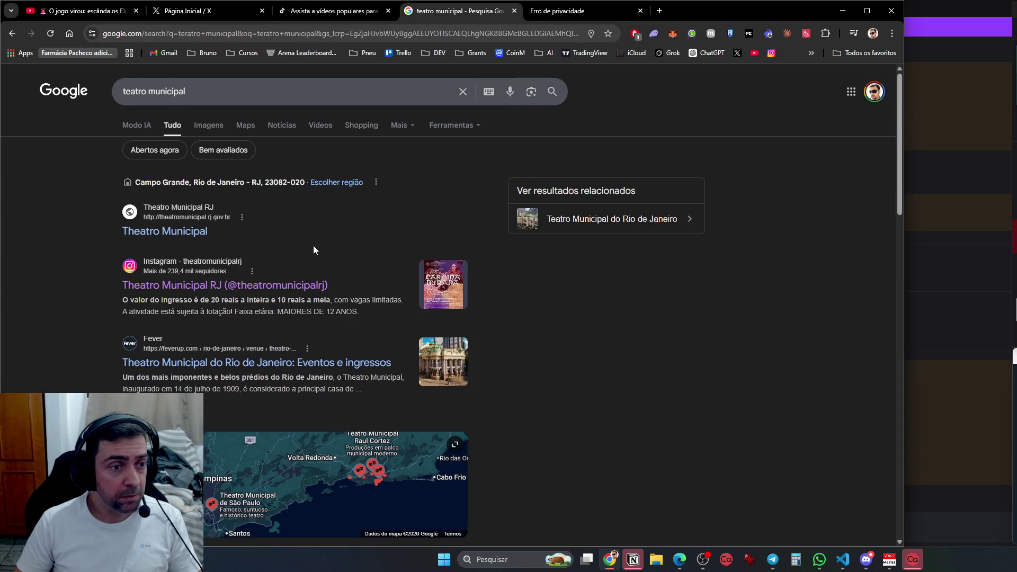
scroll(381, 380, down, 9)
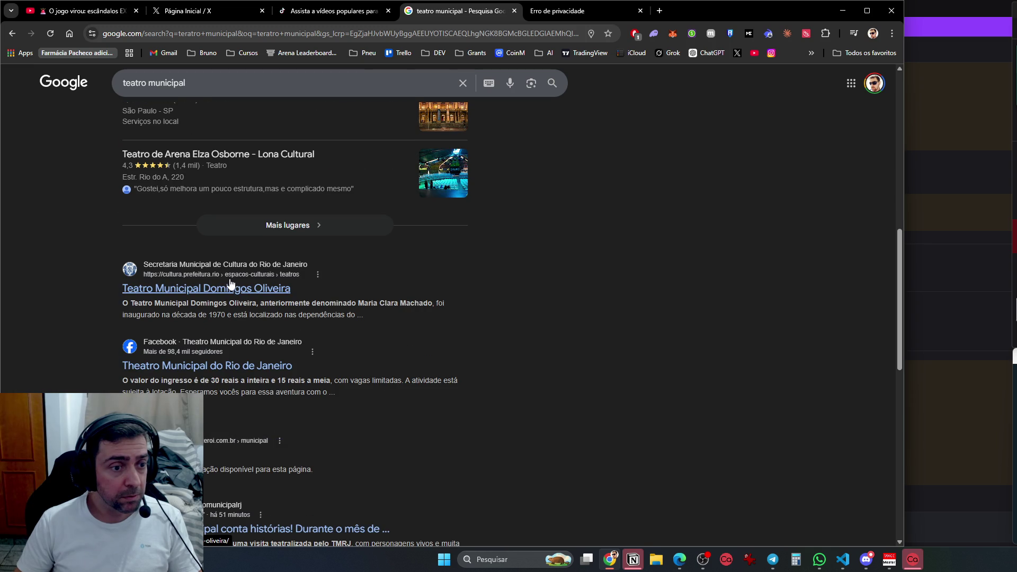
scroll(218, 393, down, 4)
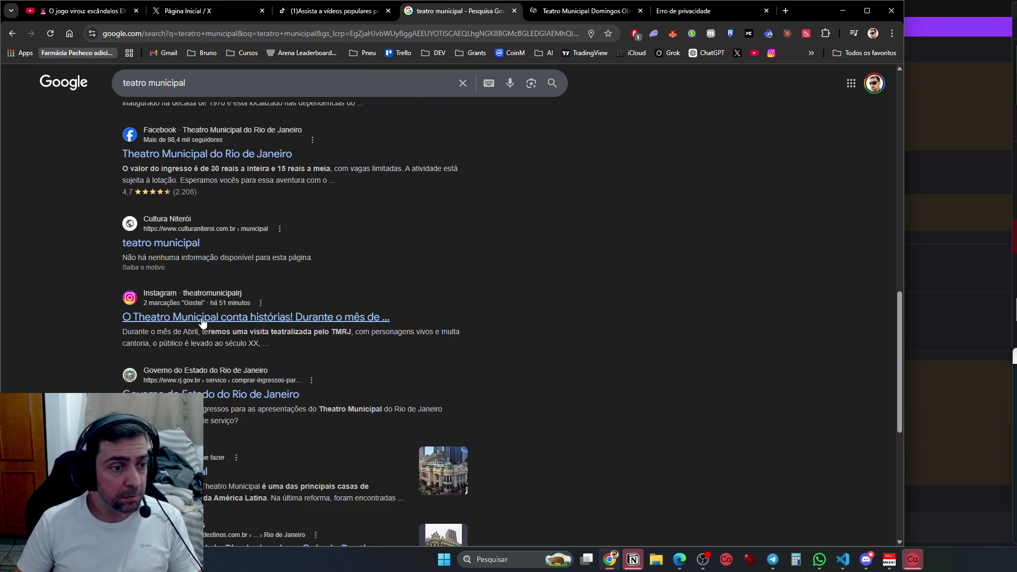
click(261, 93)
Search 'teatro municipal tour 3d' and try the official virtual tour, which shows a certificate error
text(to)
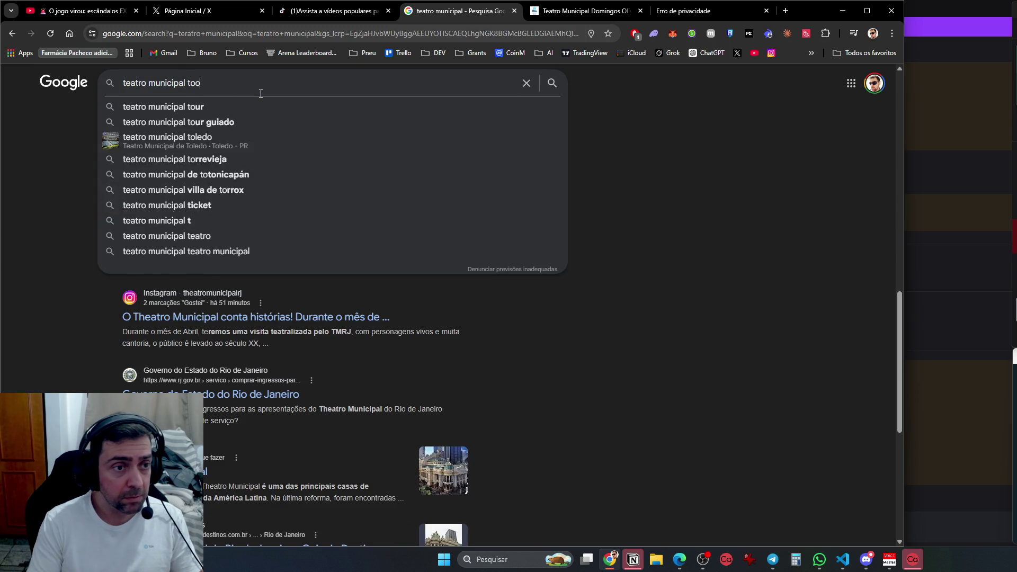
text(ur 3d)
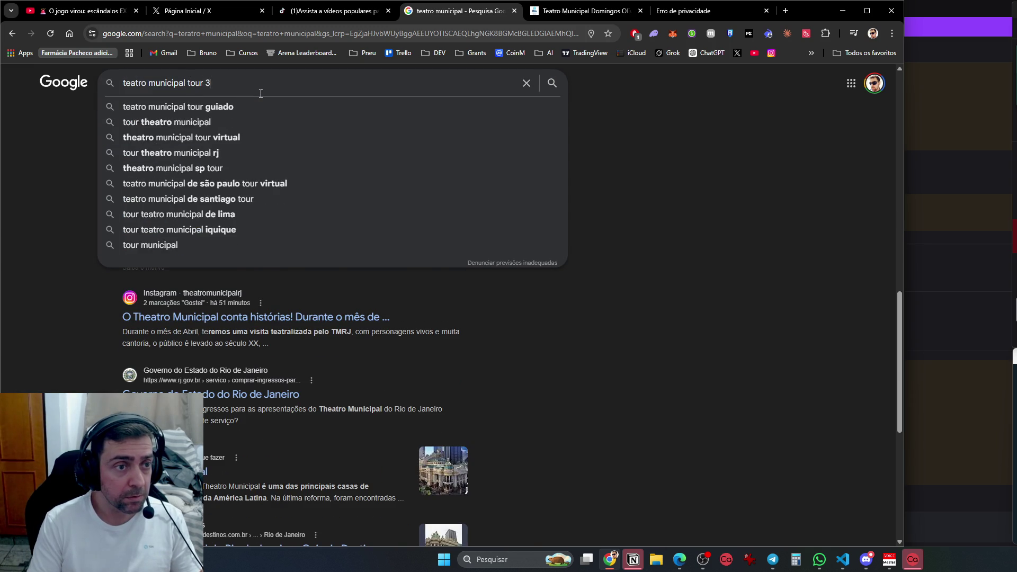
key(Return)
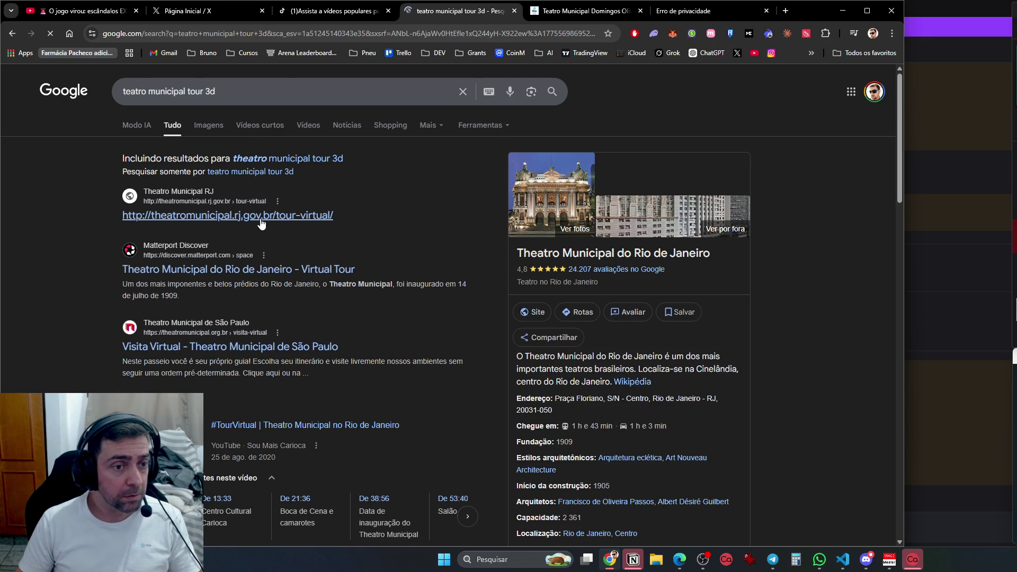
click(548, 304)
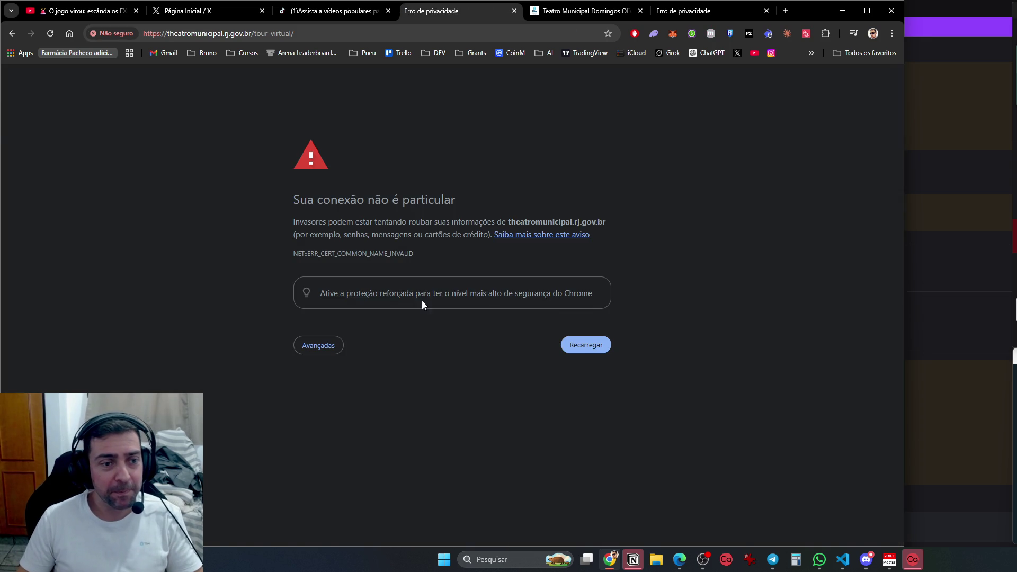
click(313, 351)
click(588, 347)
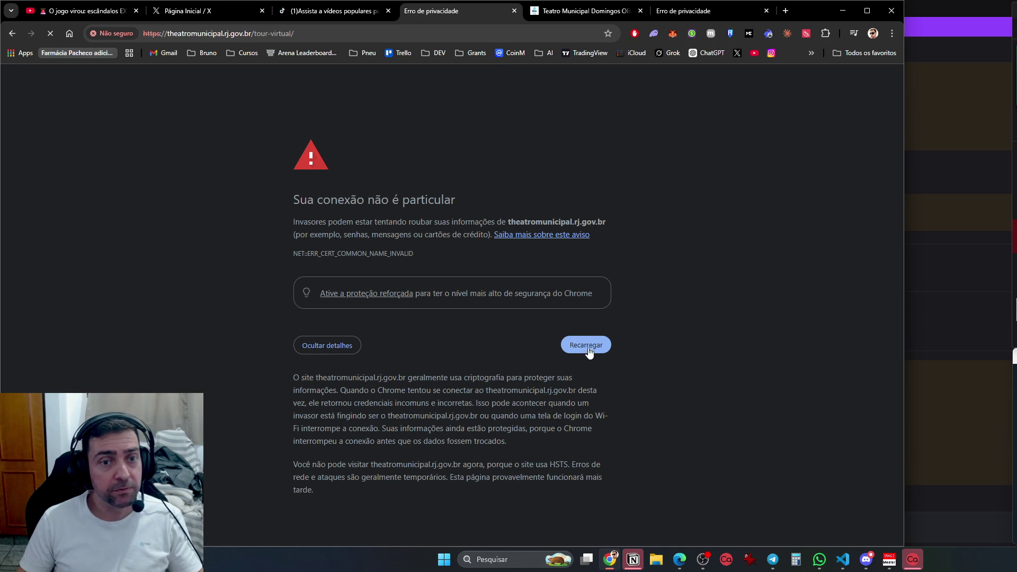
Close the failed virtual tour and Domingos Oliveira theatre tabs
key(ctrl+w)
scroll(459, 385, down, 10)
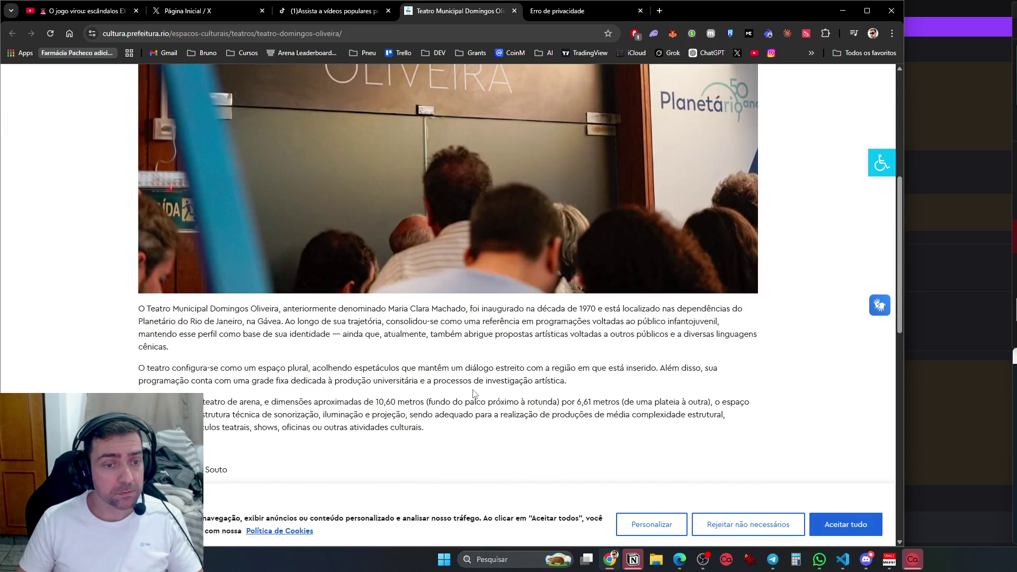
key(ctrl+w)
key(ctrl+w)
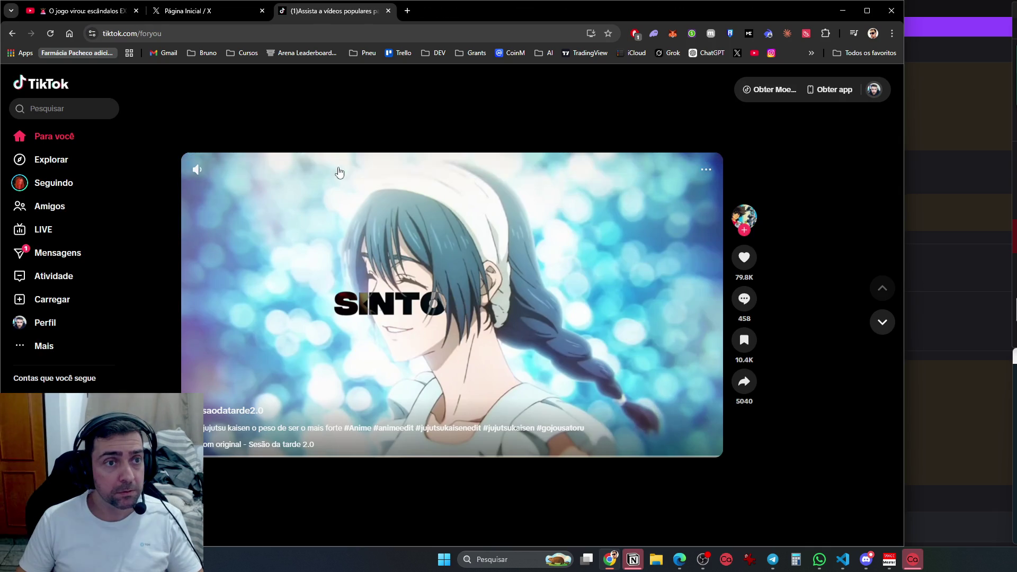
Search TikTok for 'teatro municipal' and play 'O Tesouro Escondido do Theatro Municipal'
click(50, 112)
text(catro m)
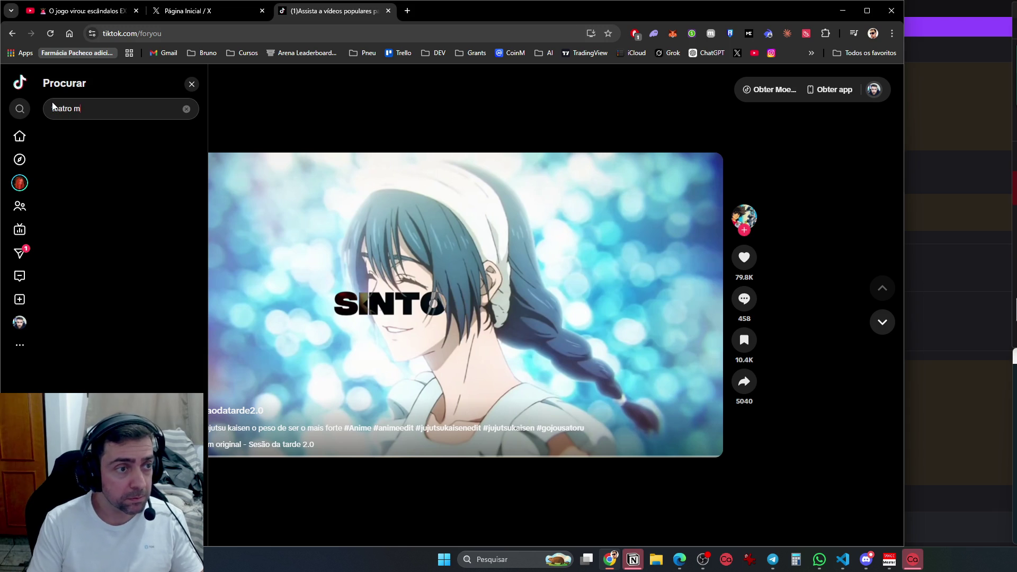
key(BackSpace)
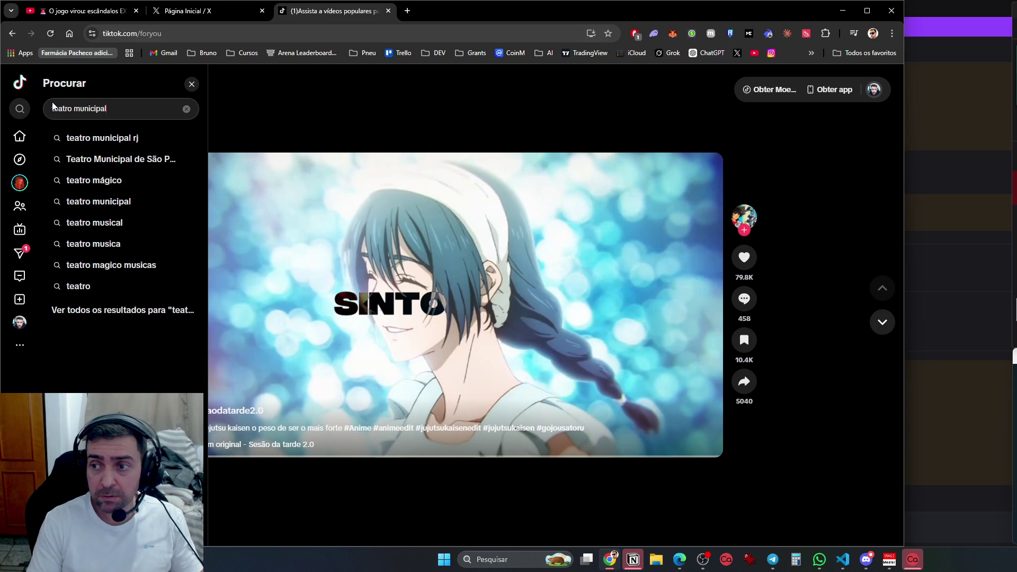
key(Return)
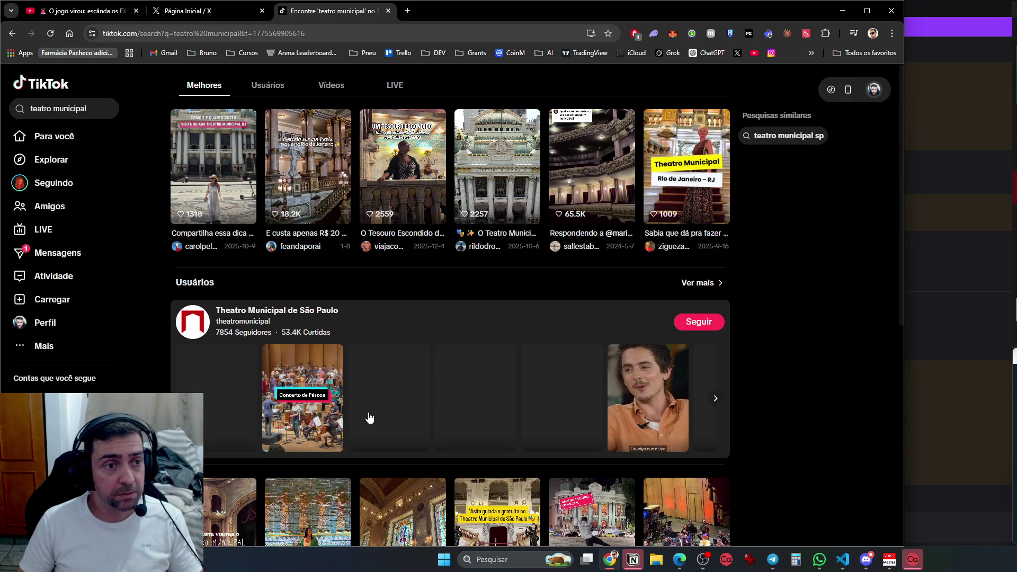
click(416, 181)
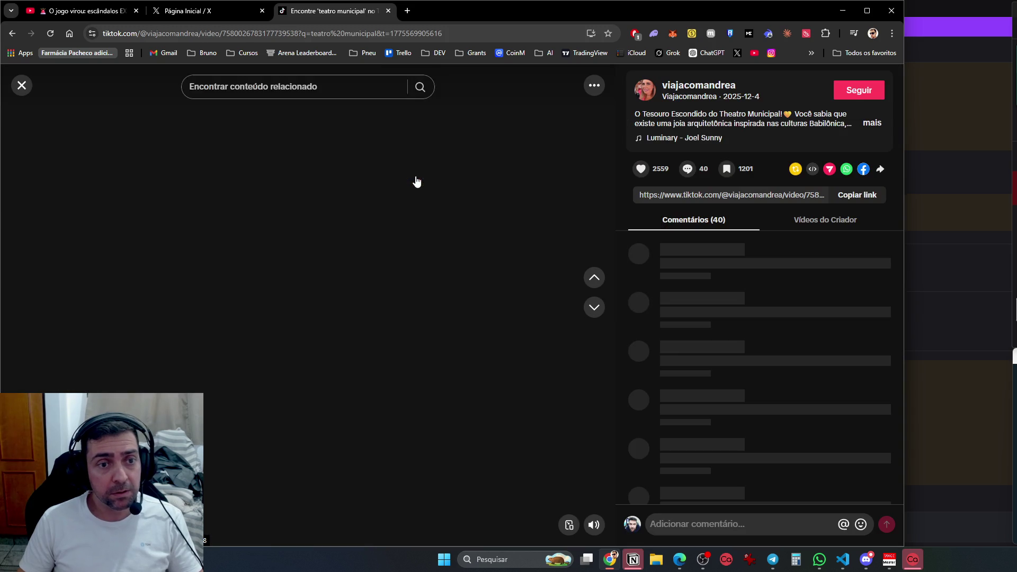
Pause the hidden-treasure video at about 0:29 and close it back to the results grid
mouse_move(587, 532)
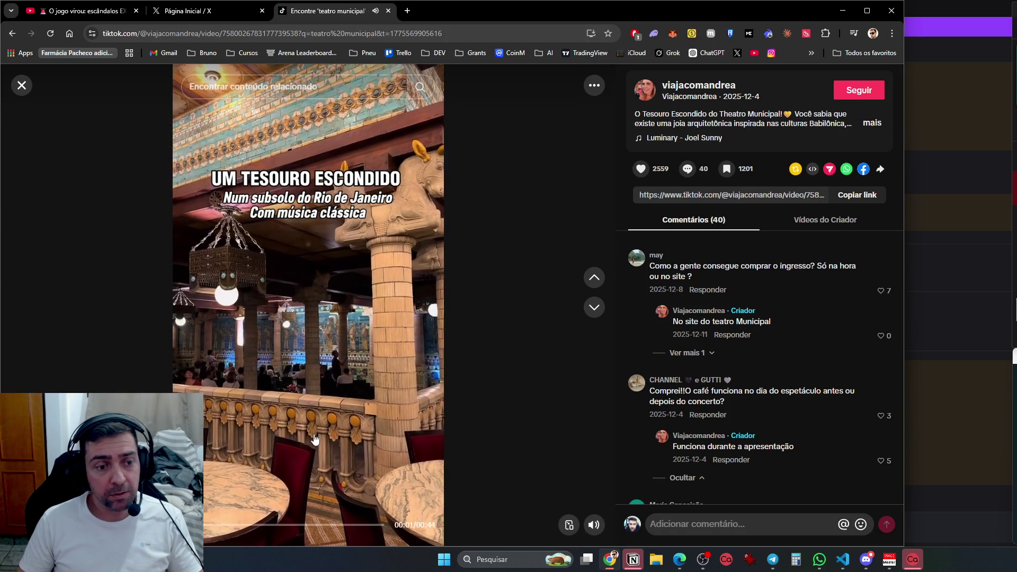
click(304, 302)
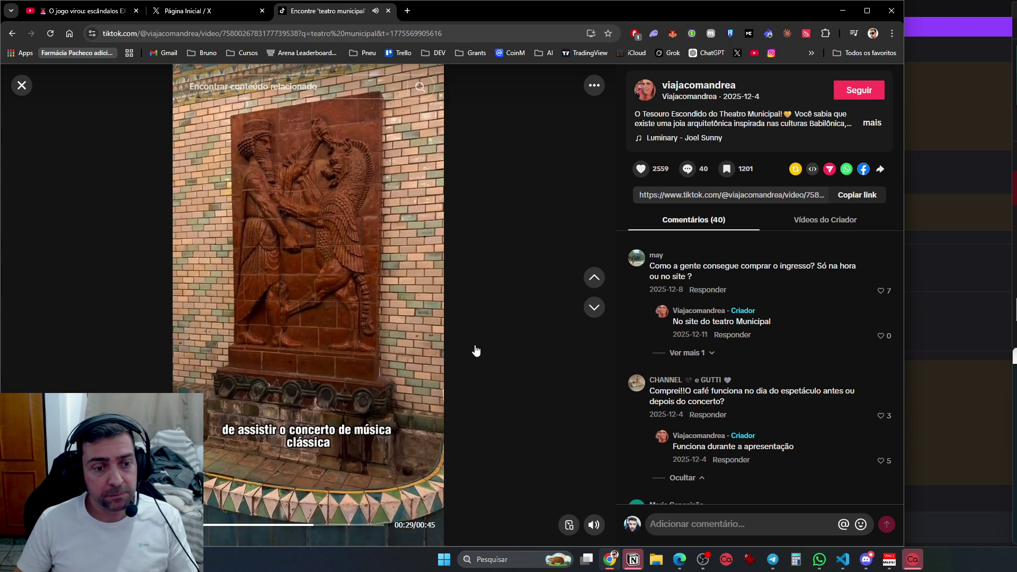
key(Escape)
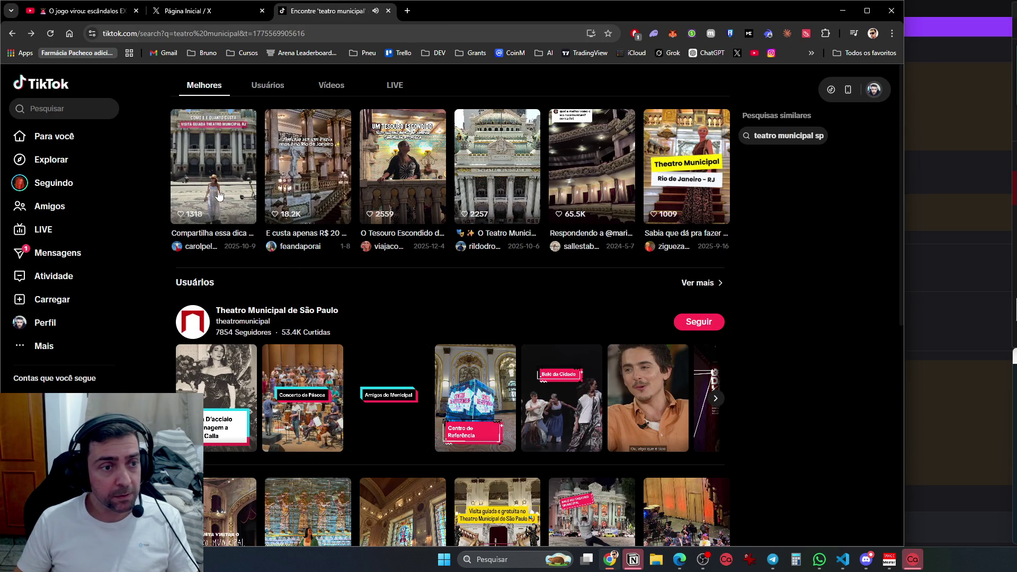
Open and pause the 'Poderia ser em Paris' video, then advance to 'Quanto custa visitar'
click(307, 174)
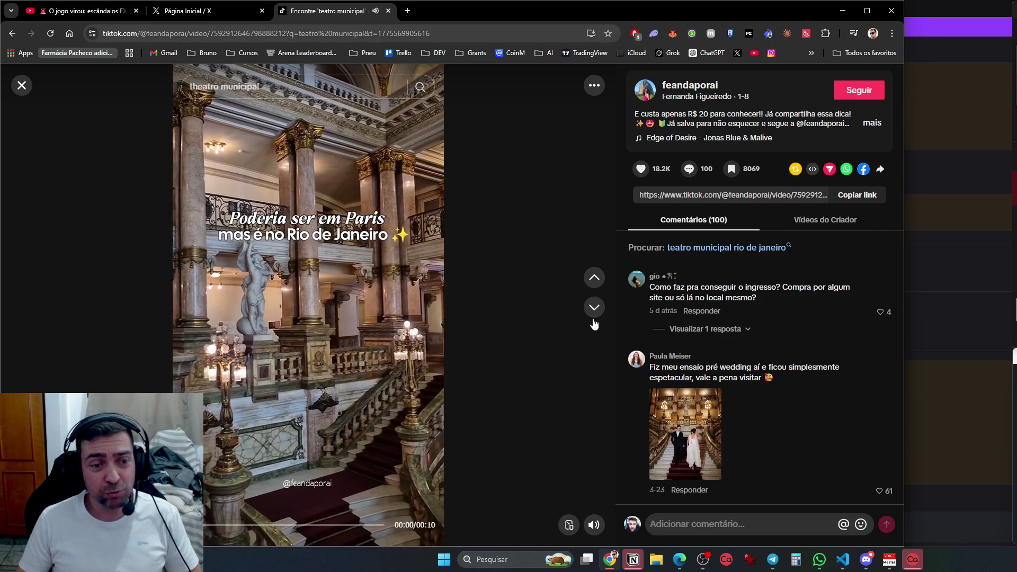
click(263, 130)
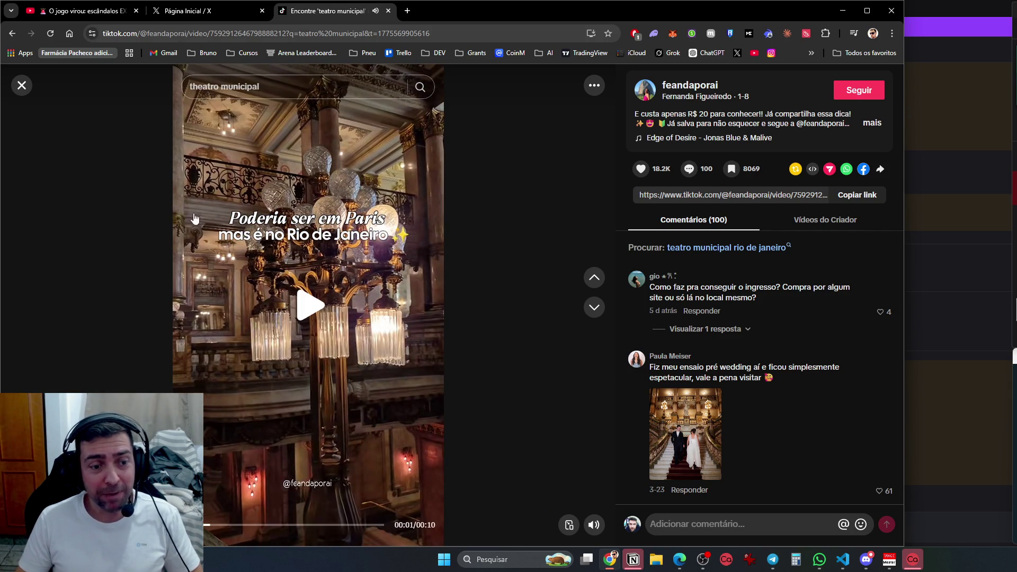
click(593, 308)
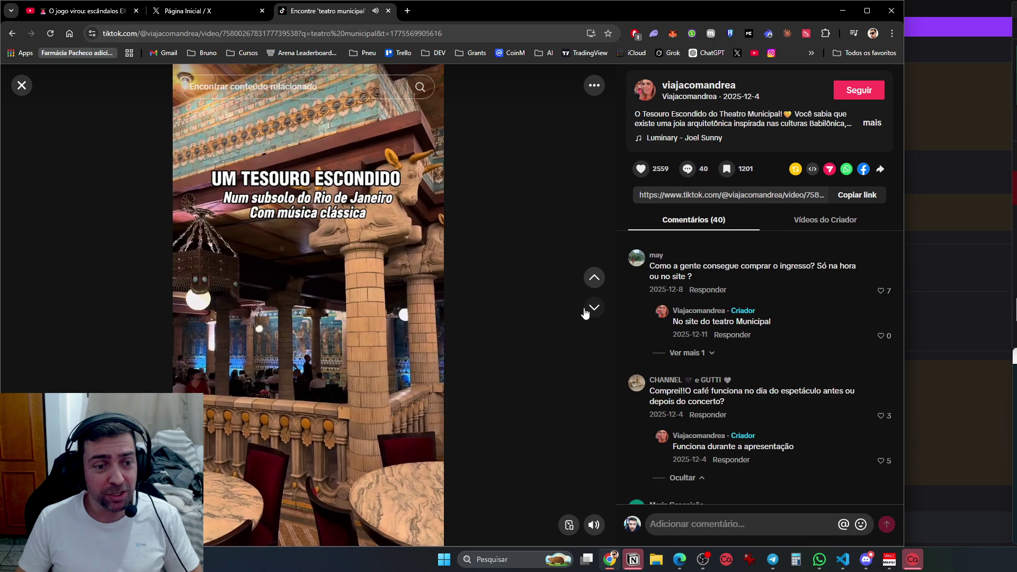
click(593, 309)
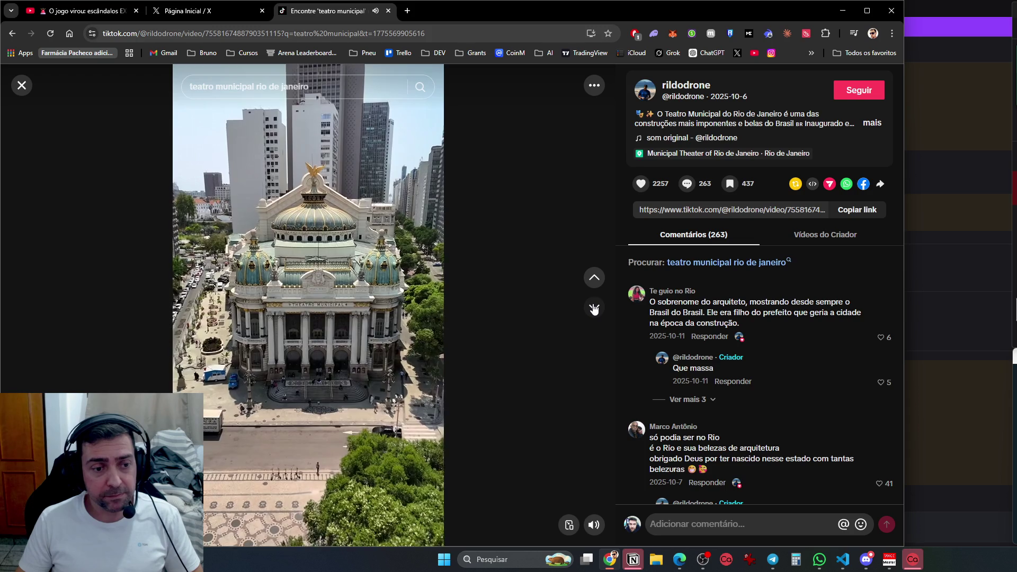
click(594, 309)
click(593, 309)
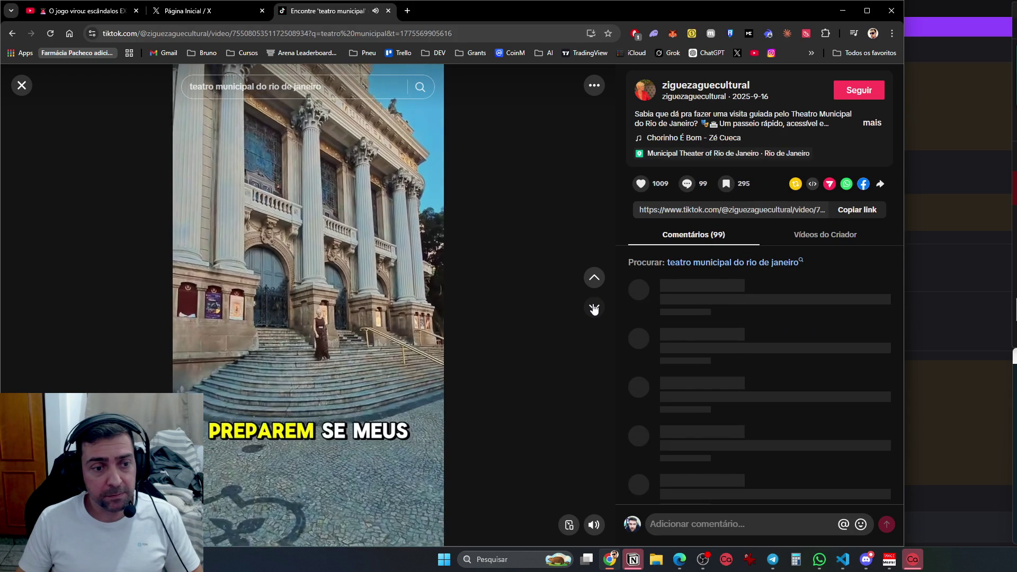
click(594, 309)
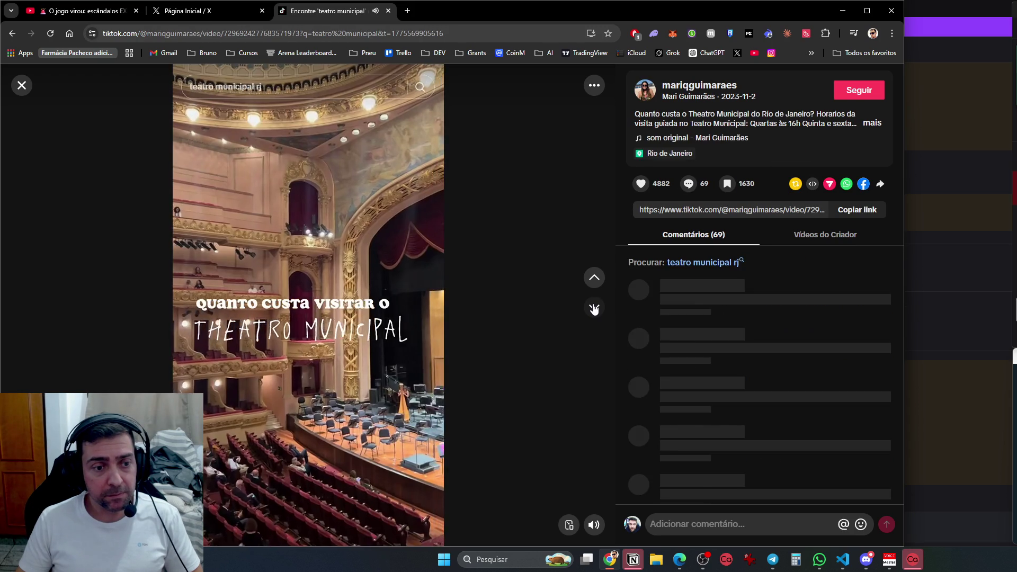
Step through more theatre videos, including Salão Assyrio, seeking to 00:24 and pausing a concert video
click(594, 310)
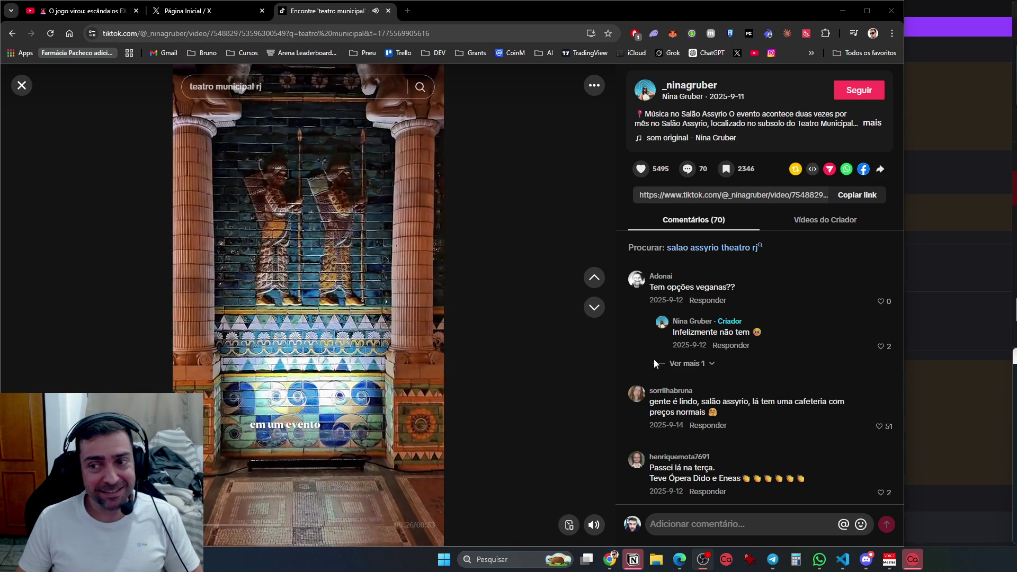
click(592, 307)
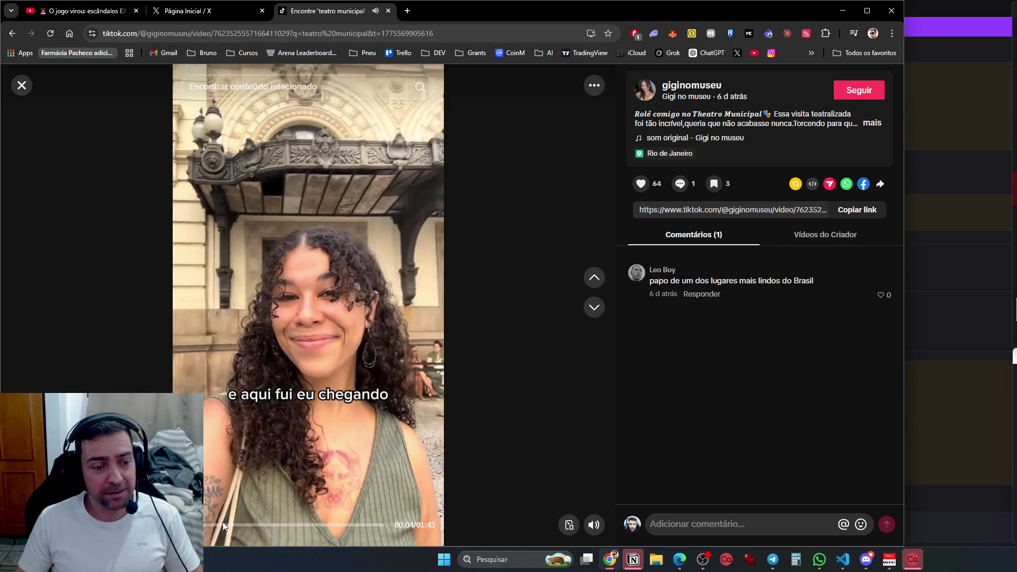
click(223, 524)
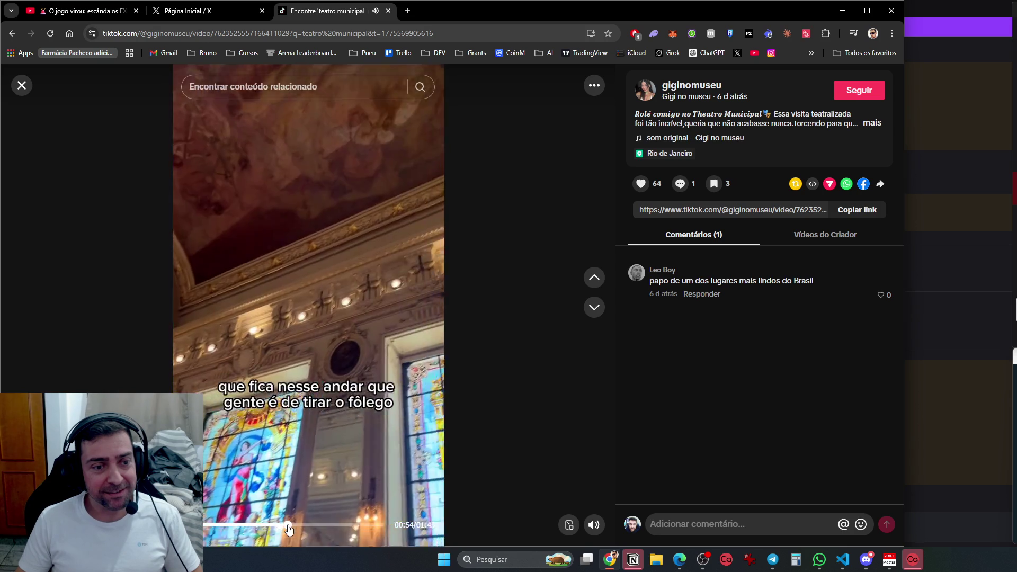
click(604, 312)
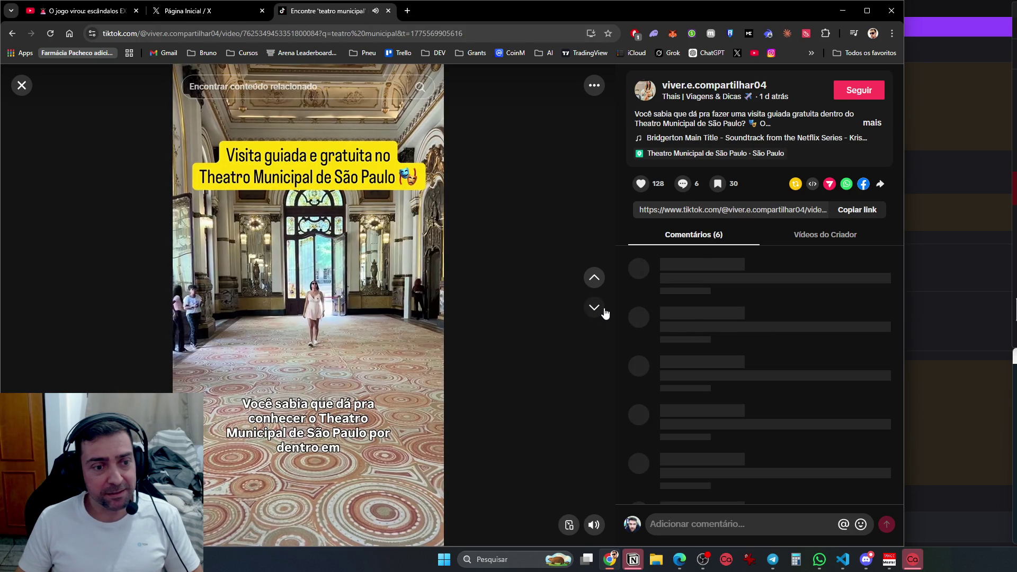
click(594, 307)
click(594, 307)
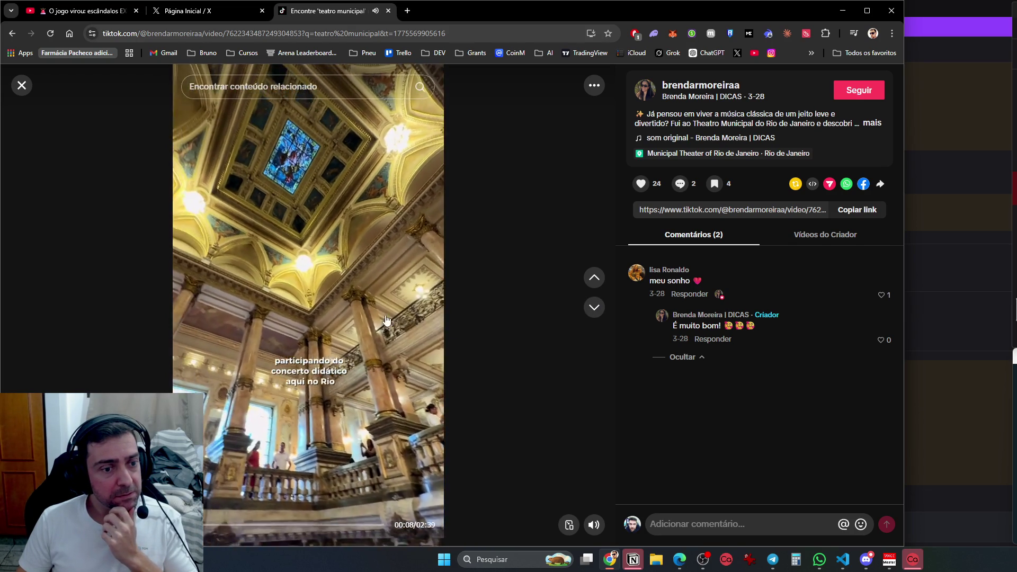
click(321, 229)
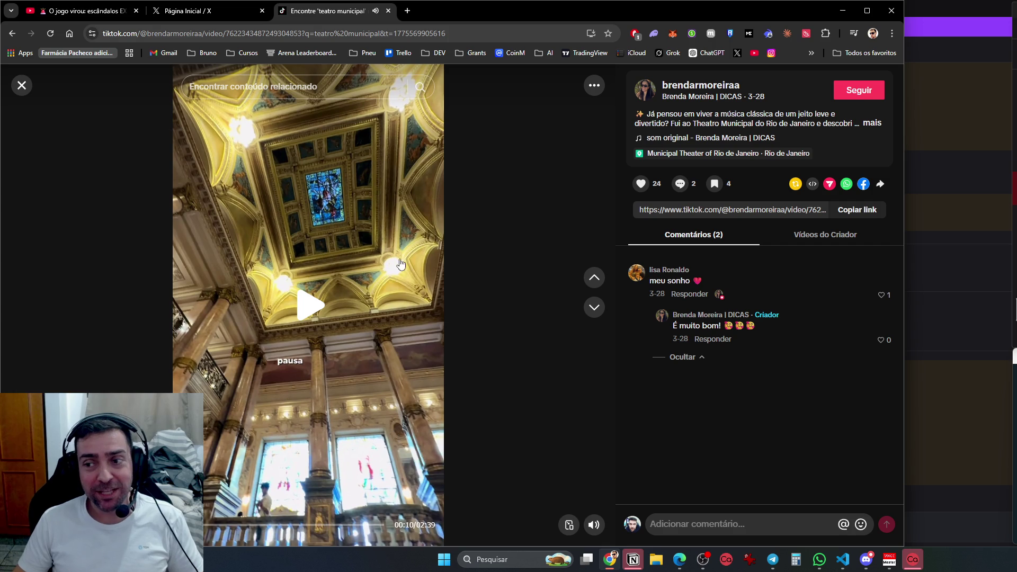
Close the TikTok tab, open the X home feed in a new tab, then return to VS Code
click(388, 10)
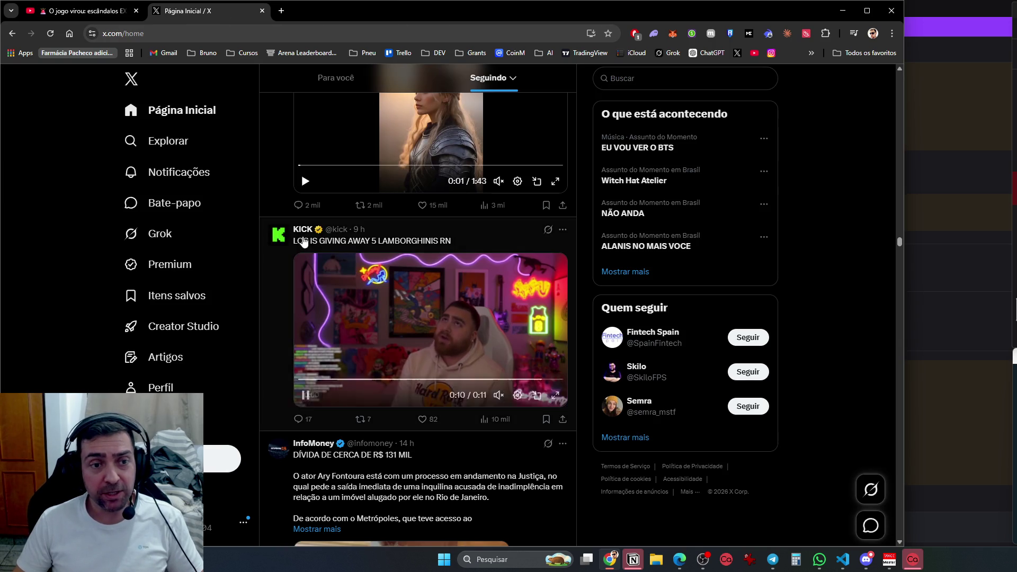
scroll(407, 487, down, 4)
scroll(406, 487, down, 3)
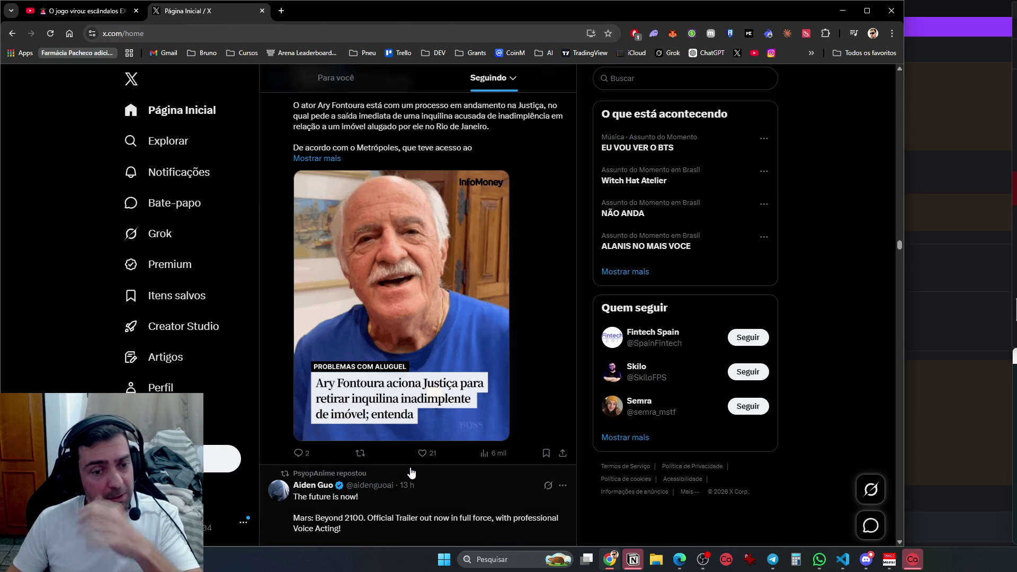
scroll(411, 472, down, 4)
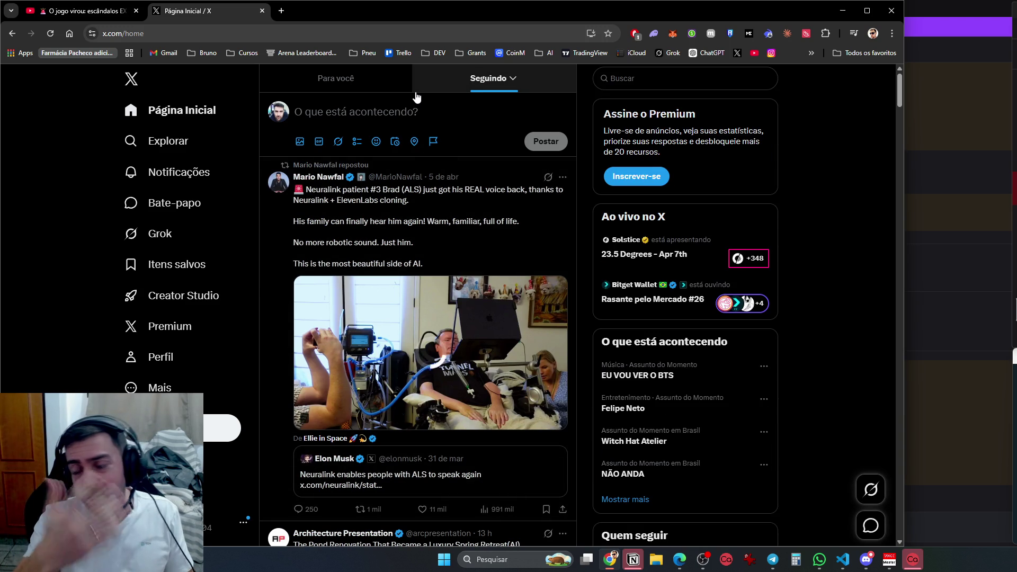
scroll(396, 276, down, 15)
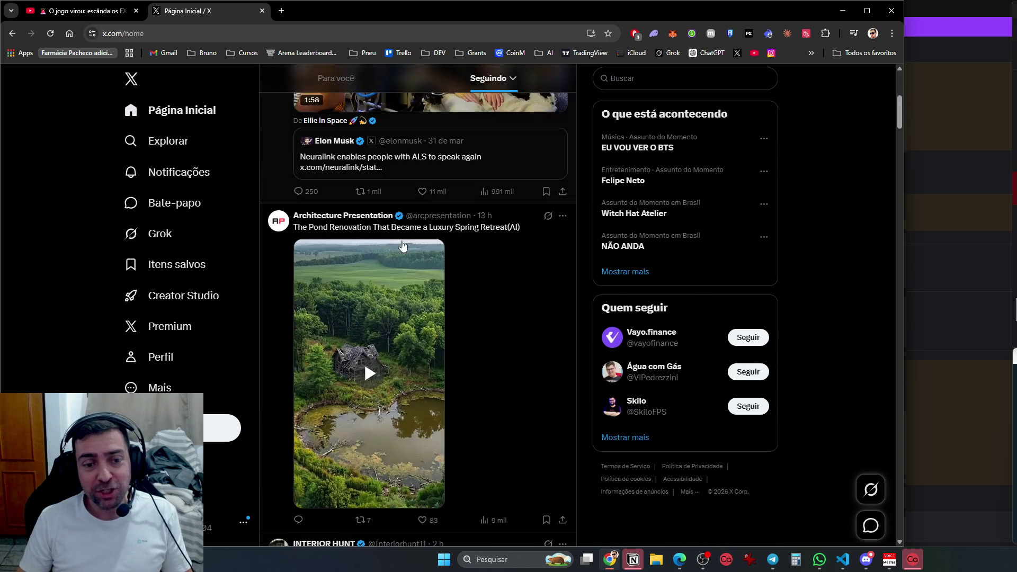
scroll(395, 275, down, 10)
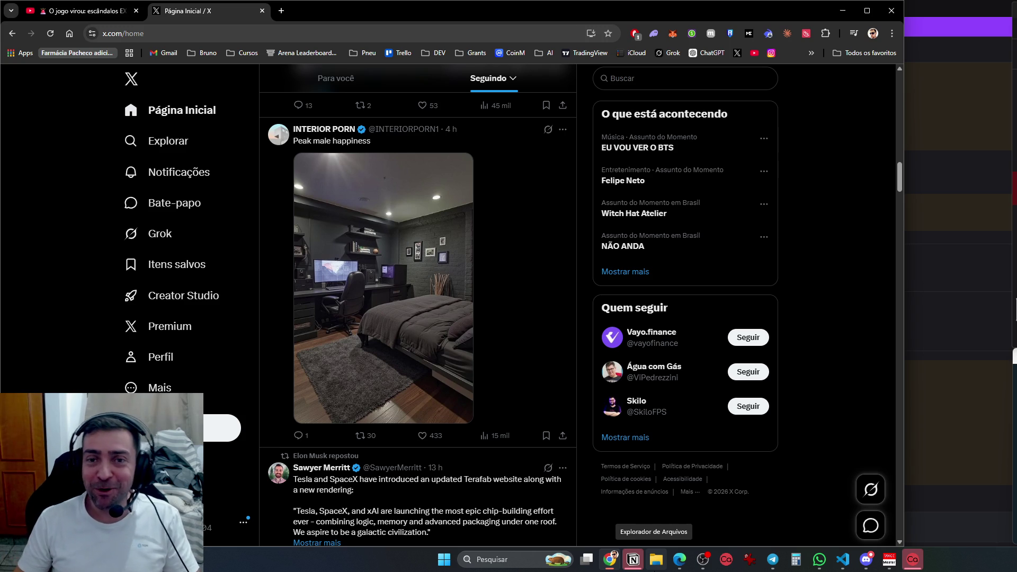
click(281, 11)
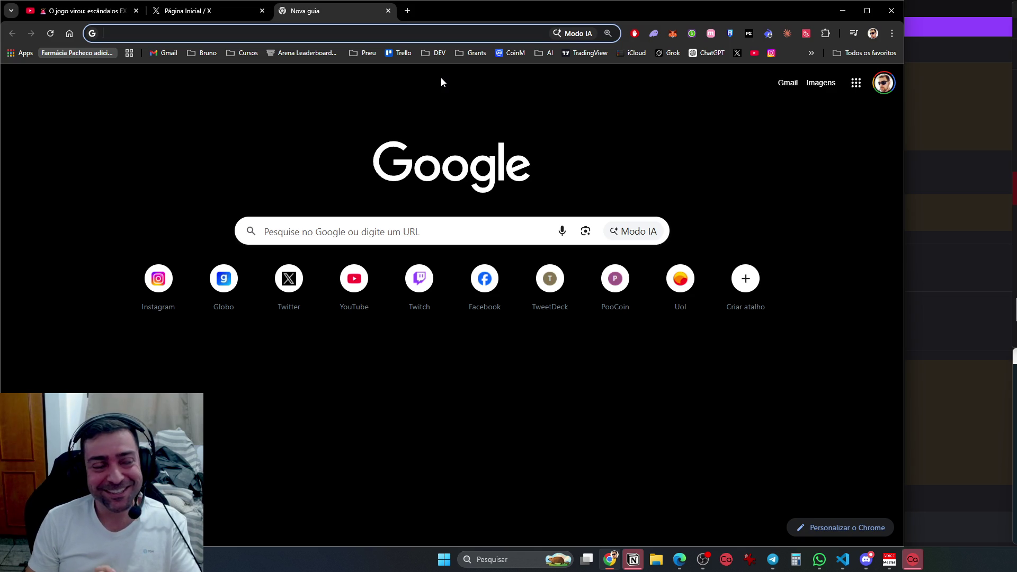
click(291, 292)
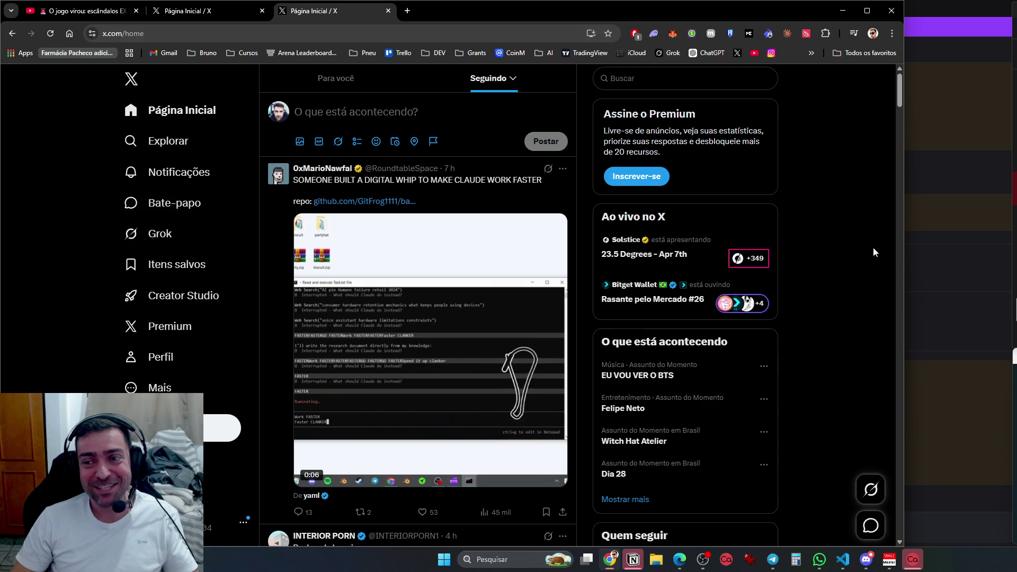
scroll(864, 224, down, 8)
mouse_move(842, 559)
click(816, 482)
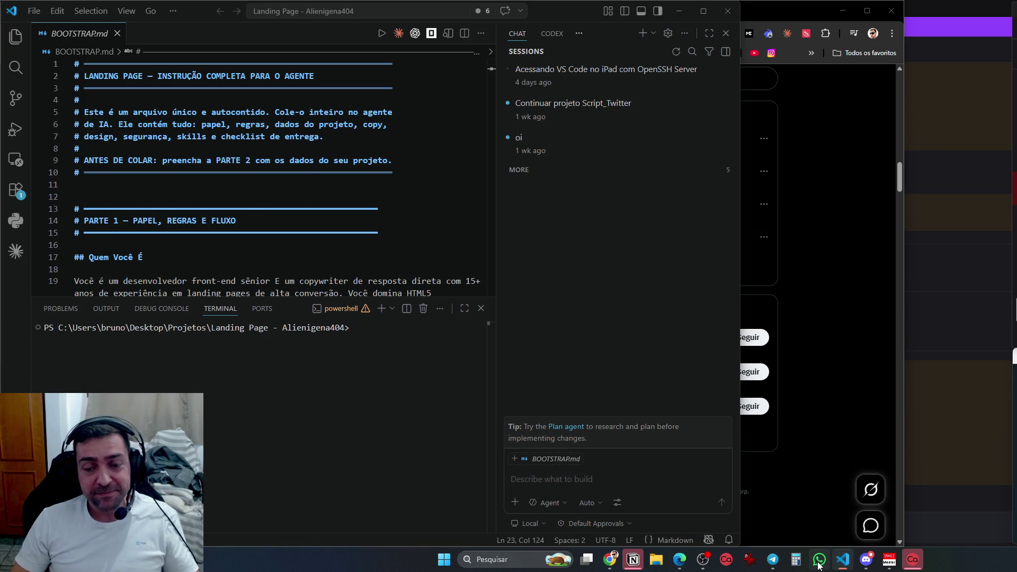
Launch OpenCode from the Windows search
key(super)
text(opencode)
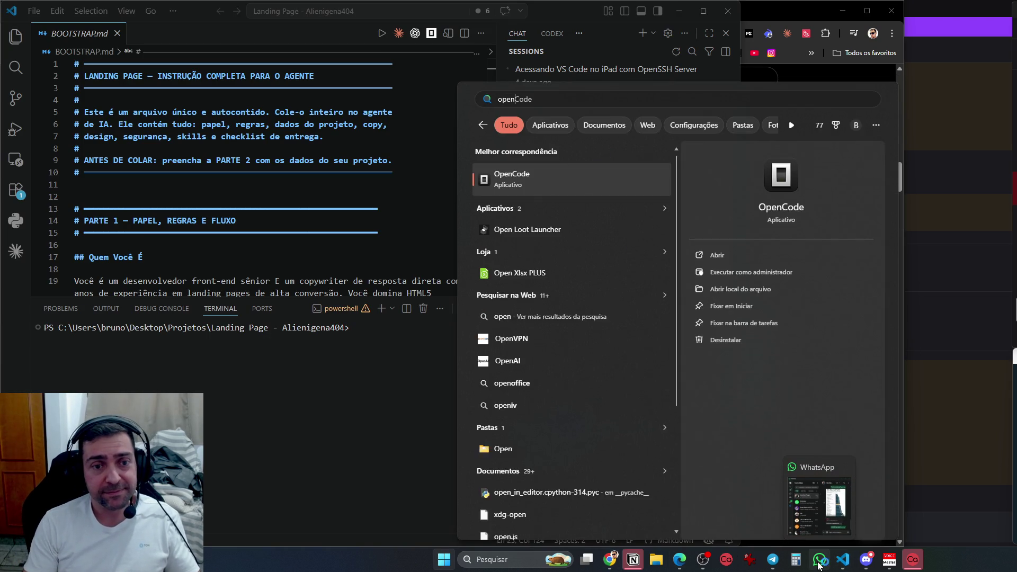
key(Return)
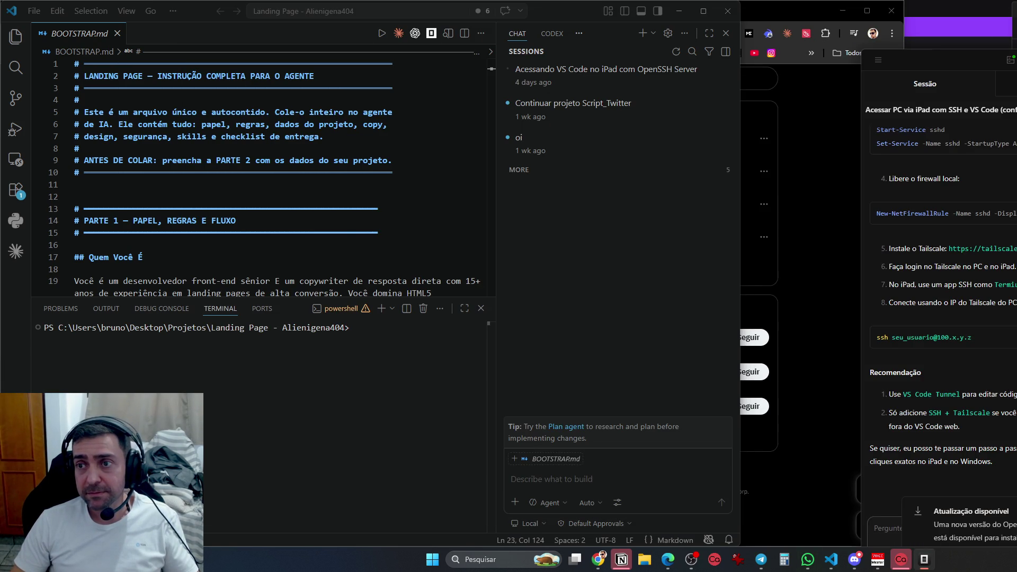
Install the OpenCode 1.3.17 update, then open a new Google tab in Chrome
mouse_move(941, 31)
mouse_down()
mouse_move(827, 31)
mouse_move(833, 11)
mouse_up()
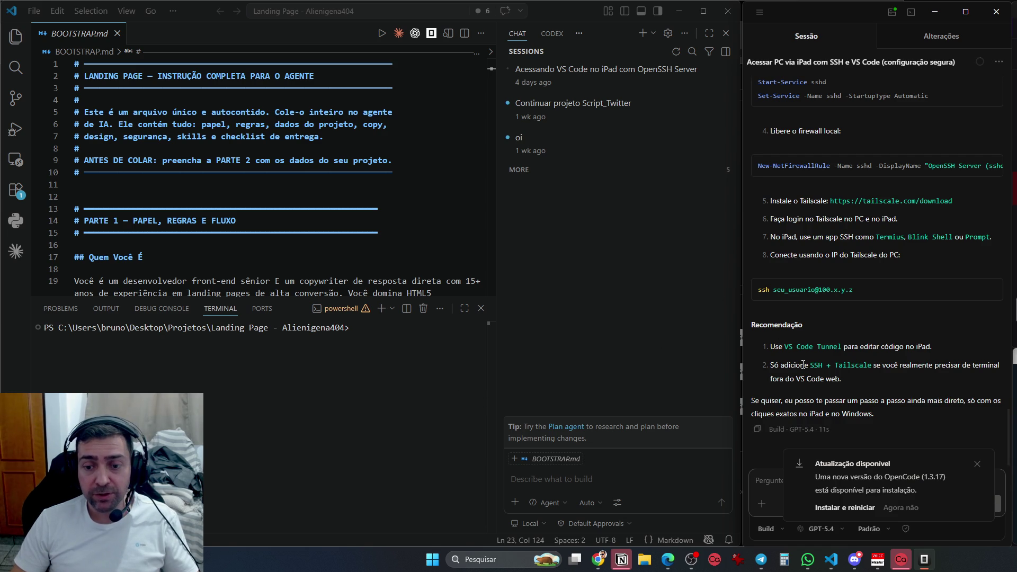
click(829, 507)
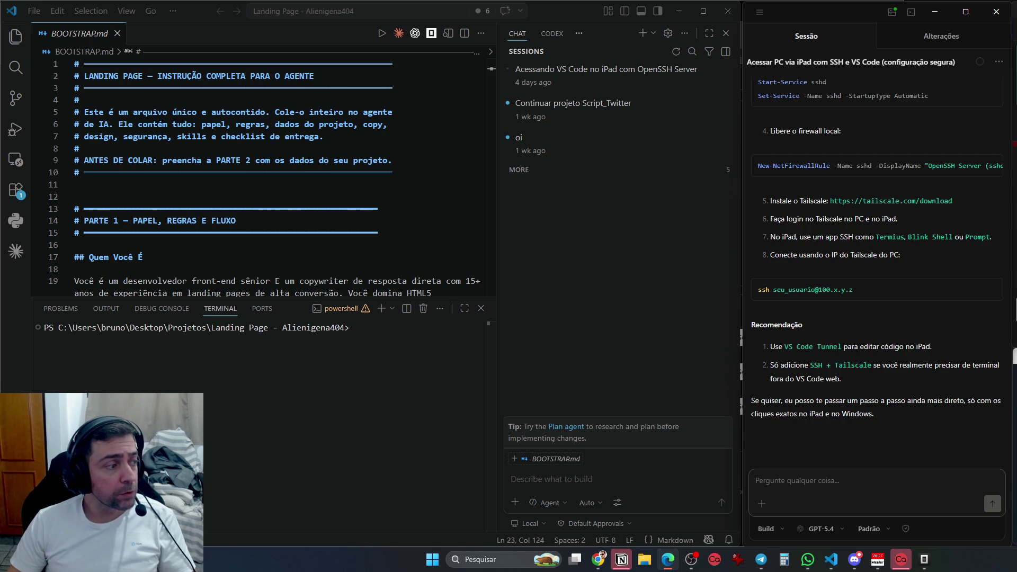
click(596, 566)
click(281, 10)
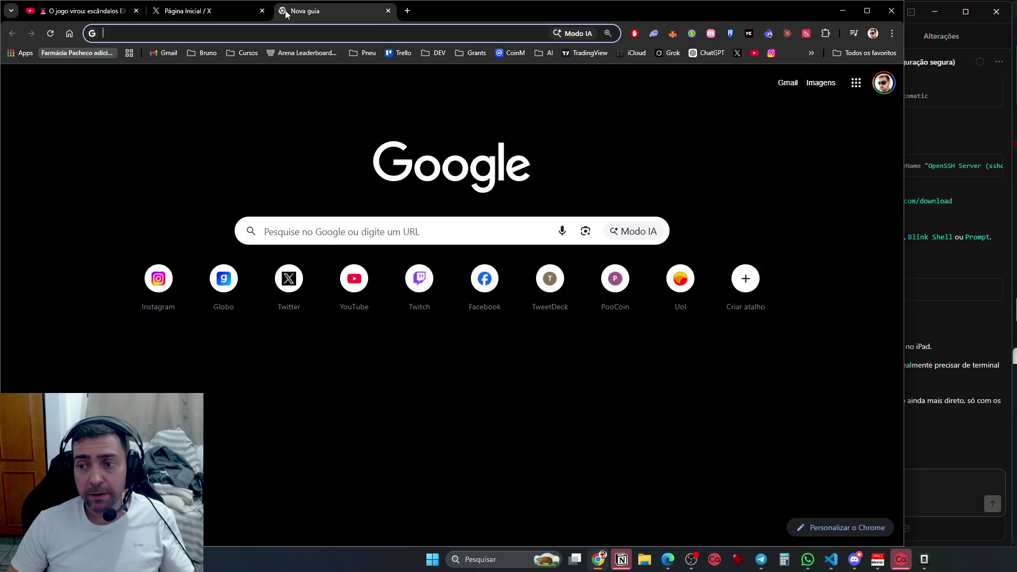
Hide Discord and open claude.ai in Chrome
click(851, 559)
click(850, 560)
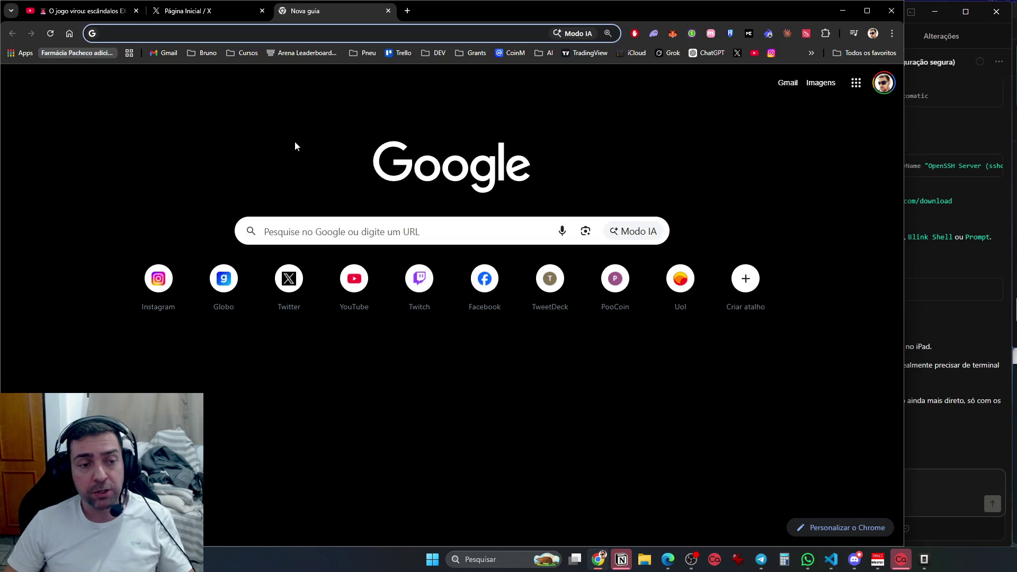
text(claude.ai)
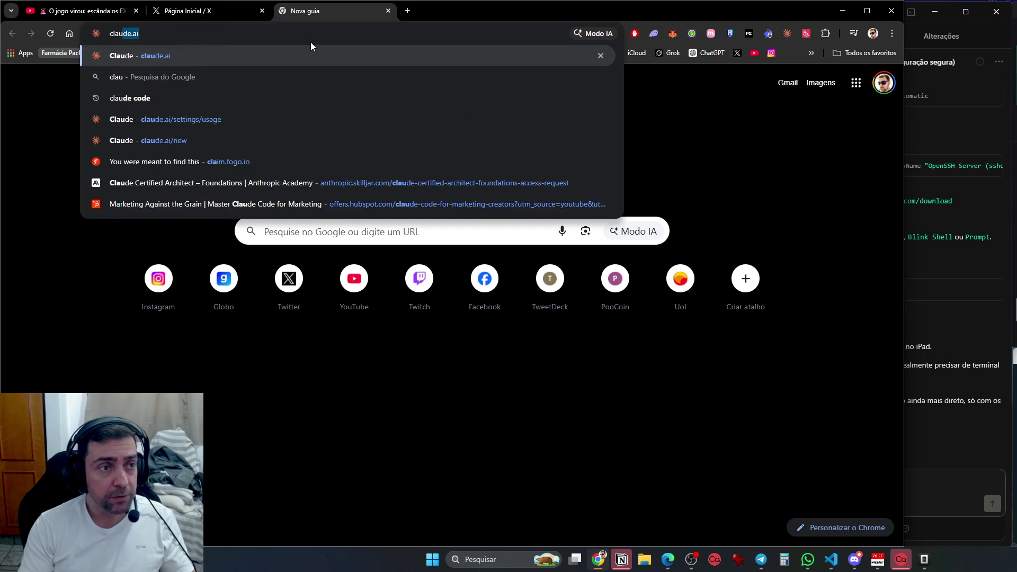
key(Return)
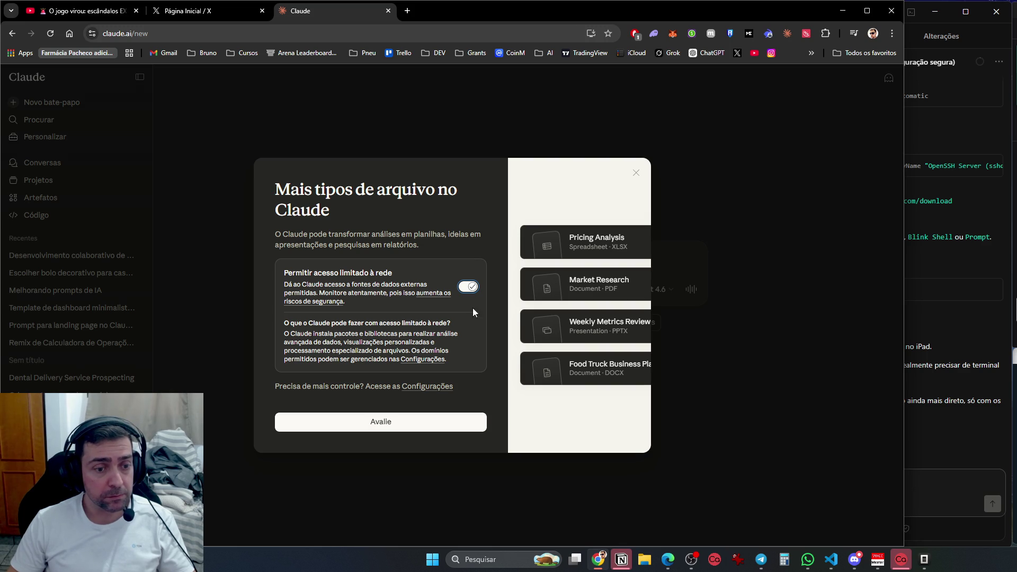
Dismiss the announcement and redeem the R$ 110 extra-usage credit under Configurações > Uso
click(636, 174)
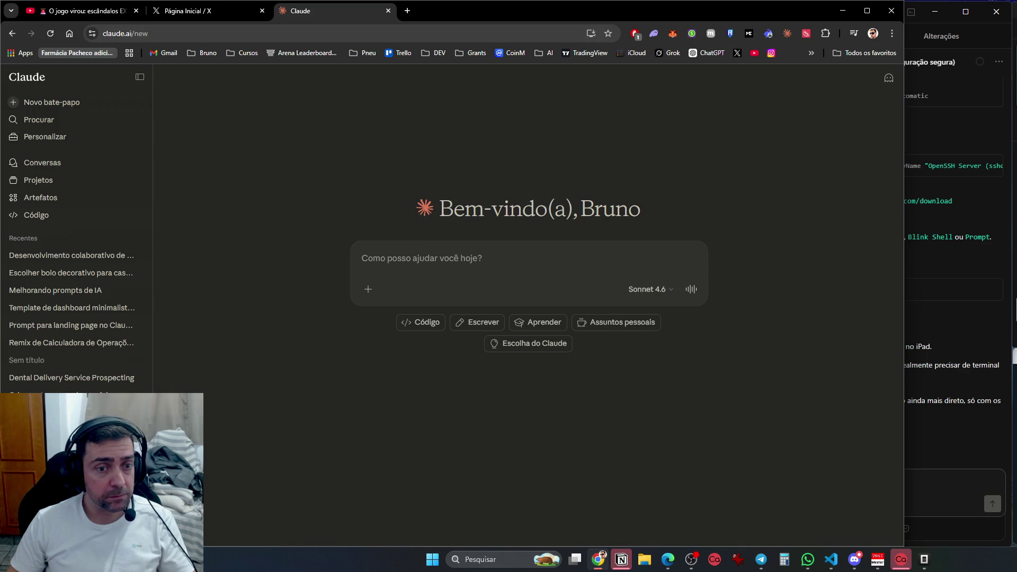
click(74, 553)
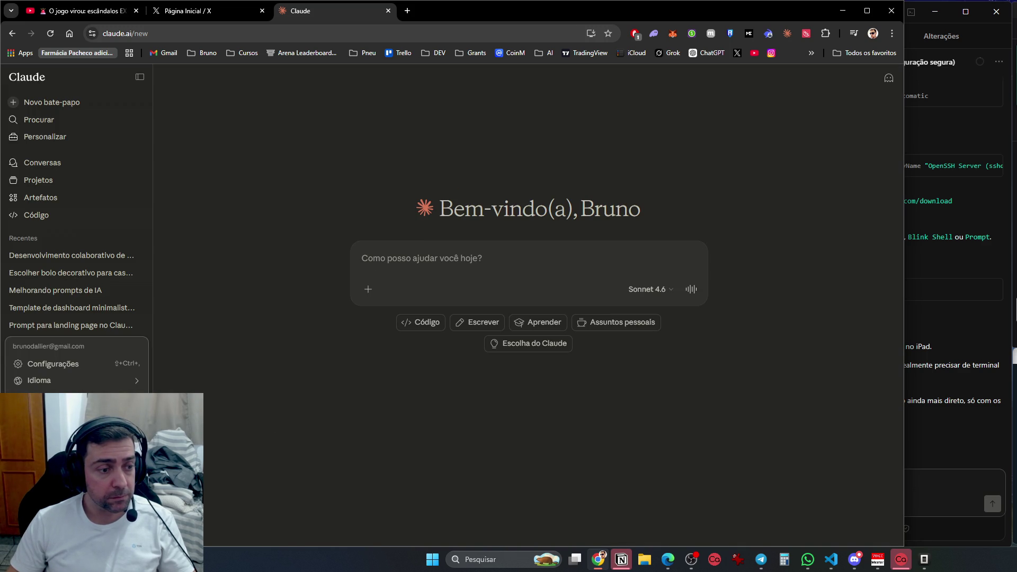
click(85, 369)
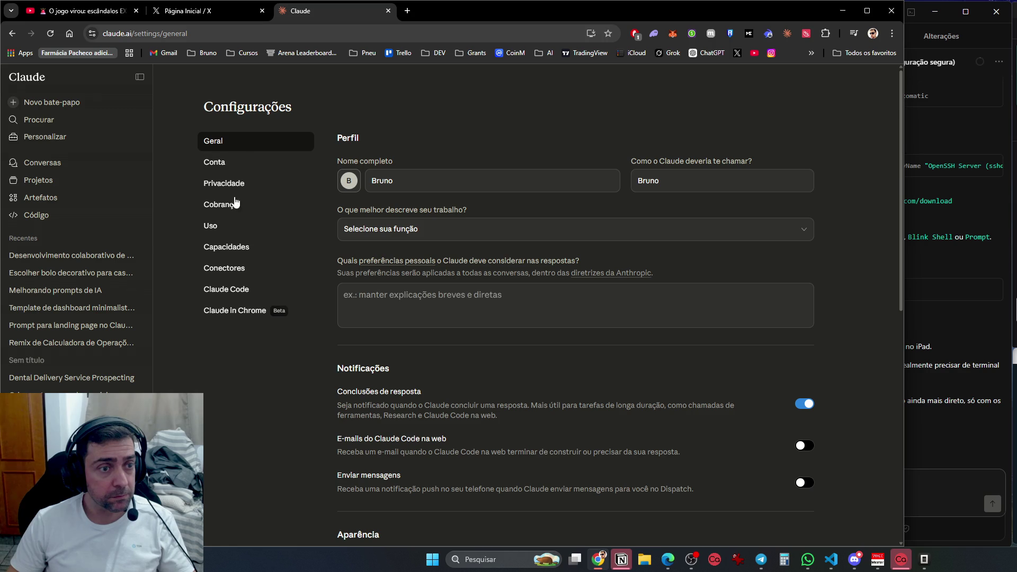
click(231, 228)
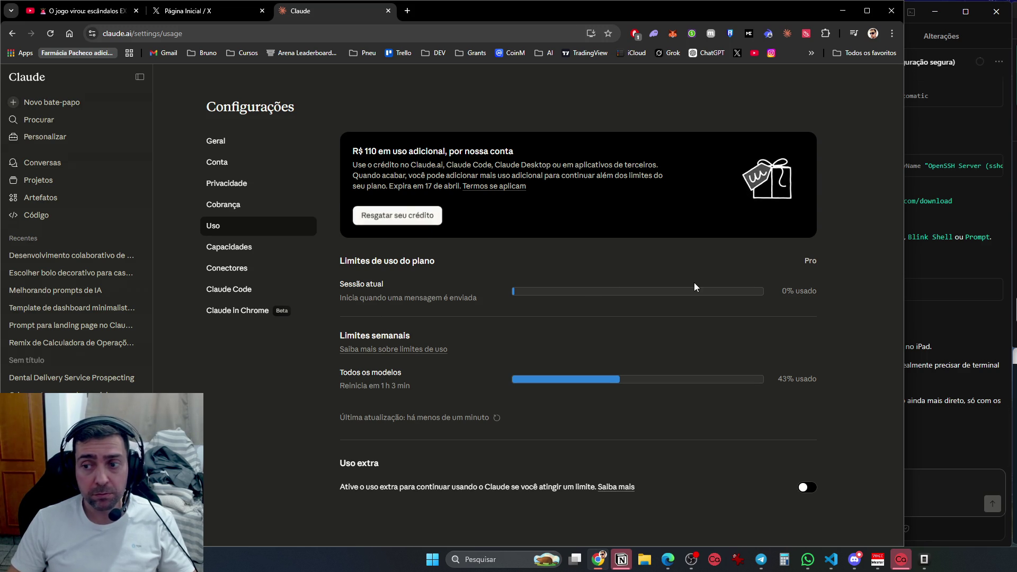
click(403, 215)
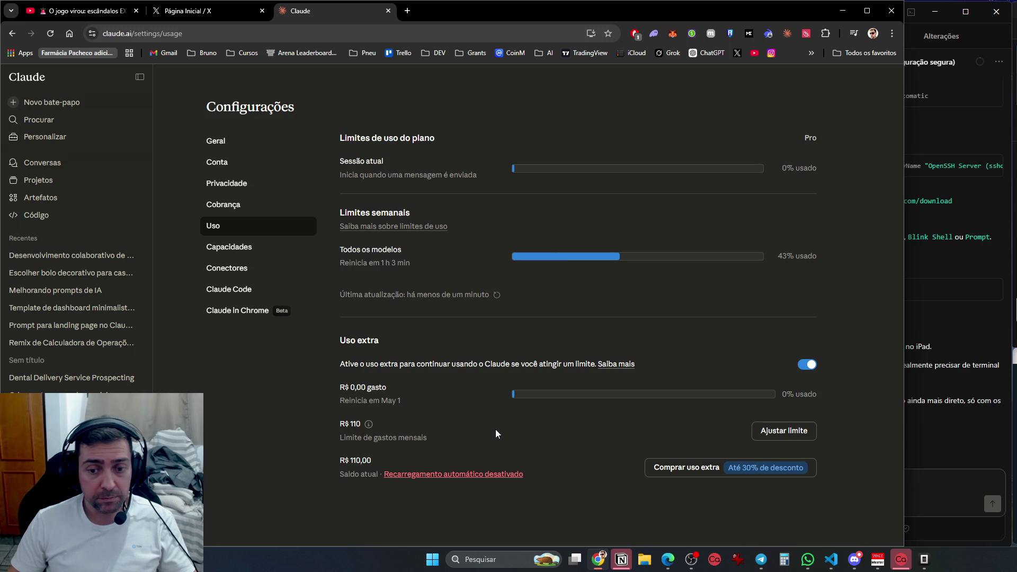
Widen the browser window and show Chrome's list of profiles
click(873, 33)
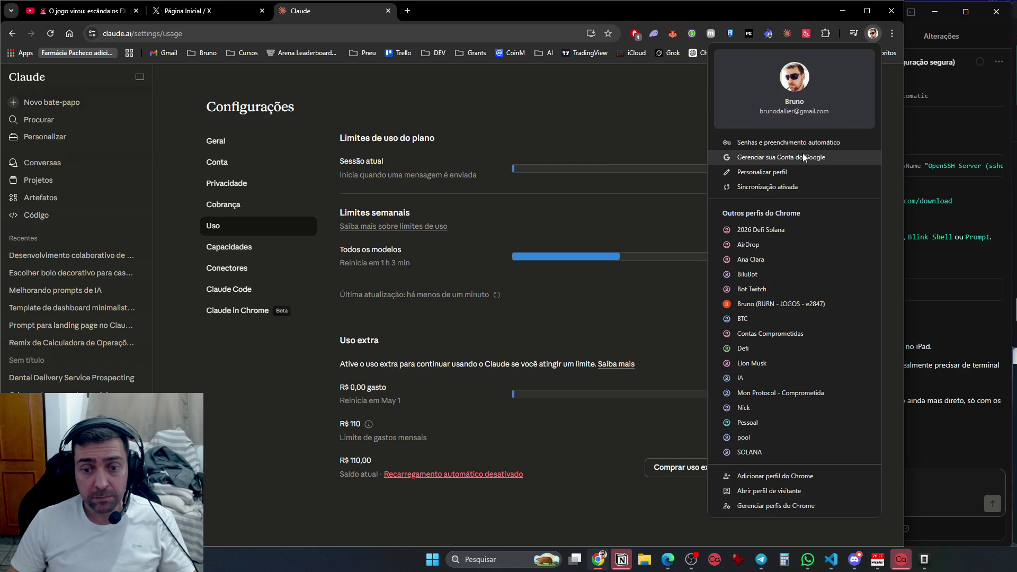
drag(904, 202, 1013, 203)
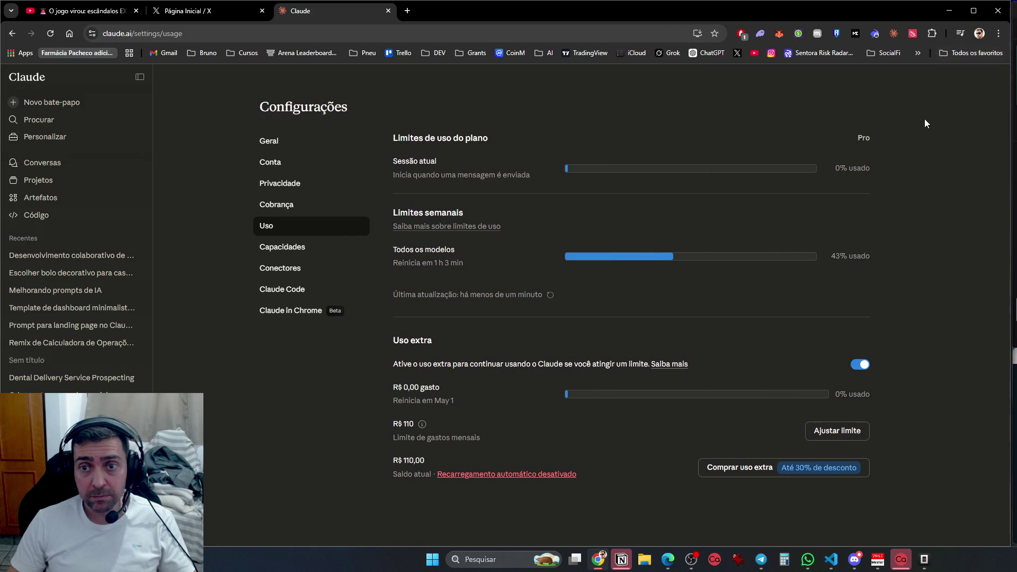
click(978, 34)
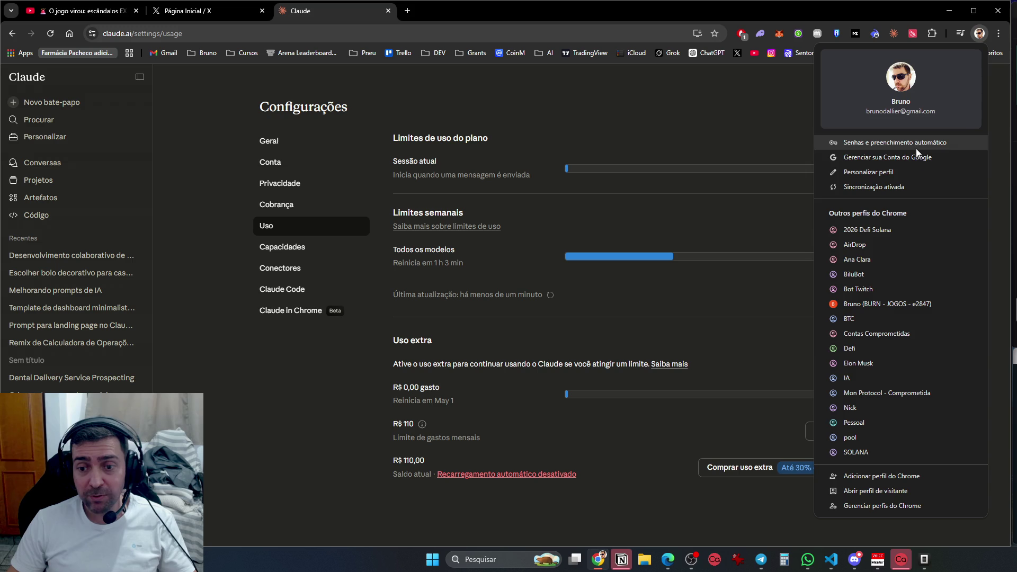
Open a window for the other Chrome profile and go to the Claude site
click(888, 379)
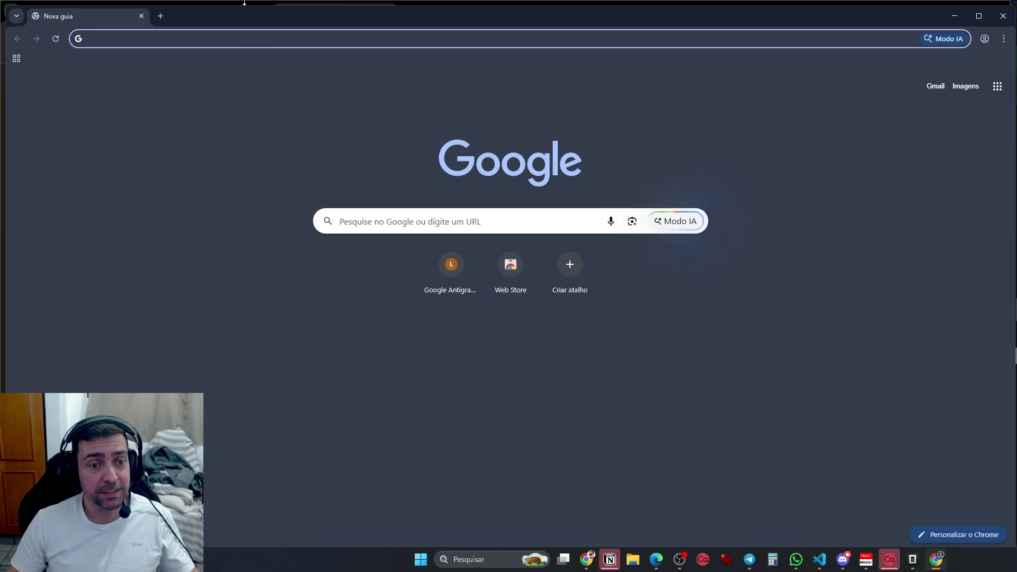
text(claude)
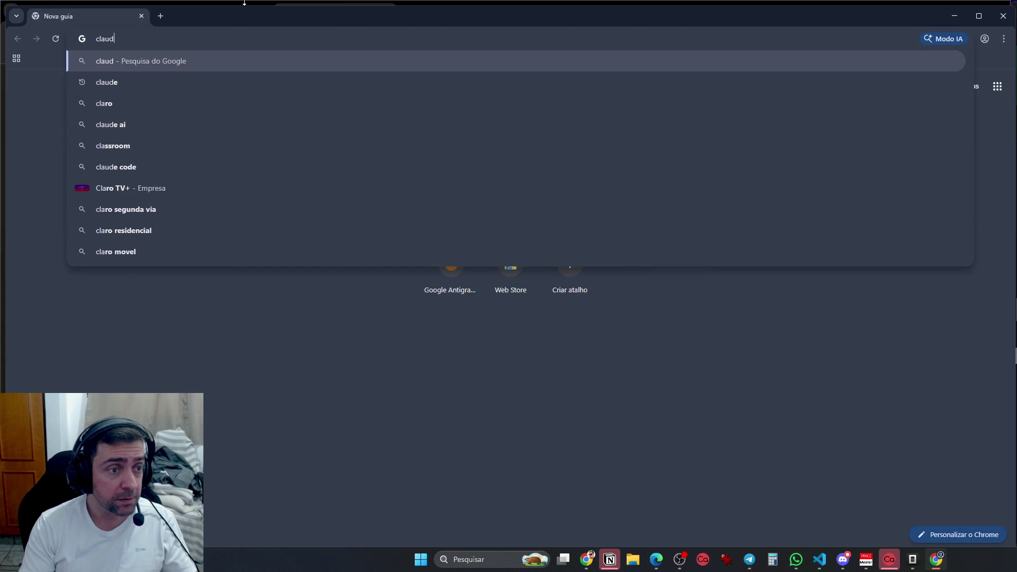
key(Return)
click(159, 188)
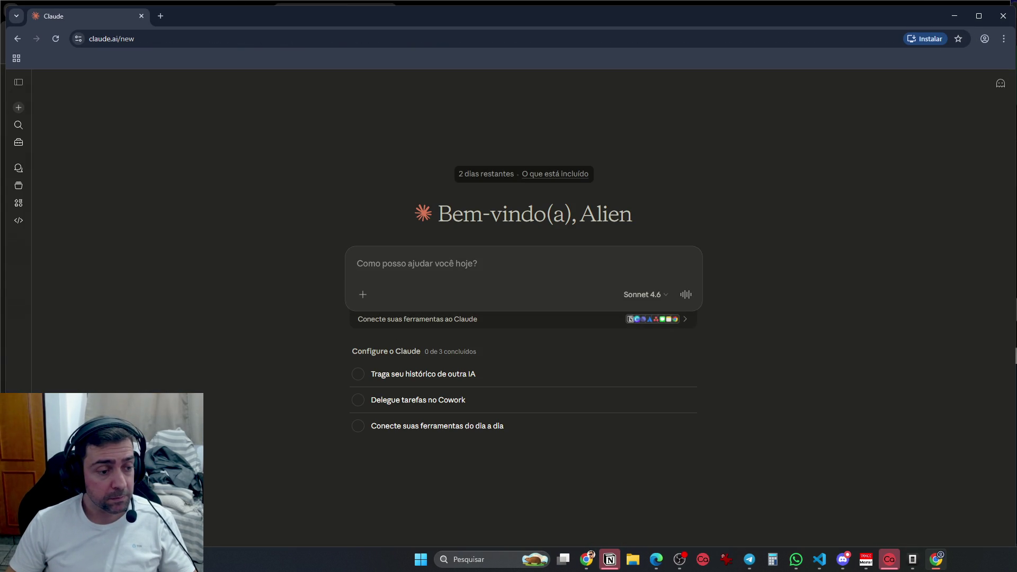
Redeem this account's R$ 110 credit under Configurações > Uso, then minimize the window
click(18, 530)
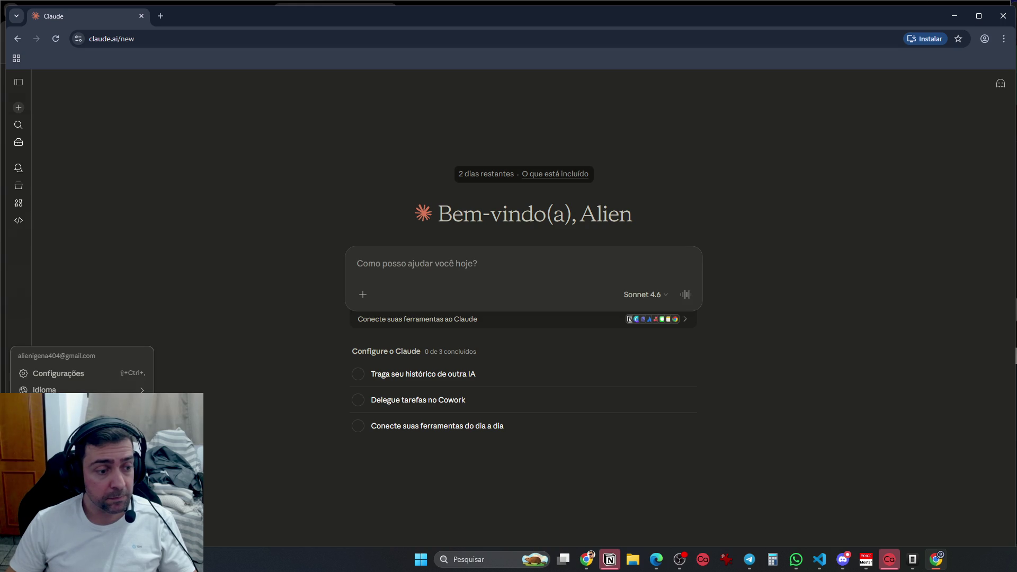
click(63, 373)
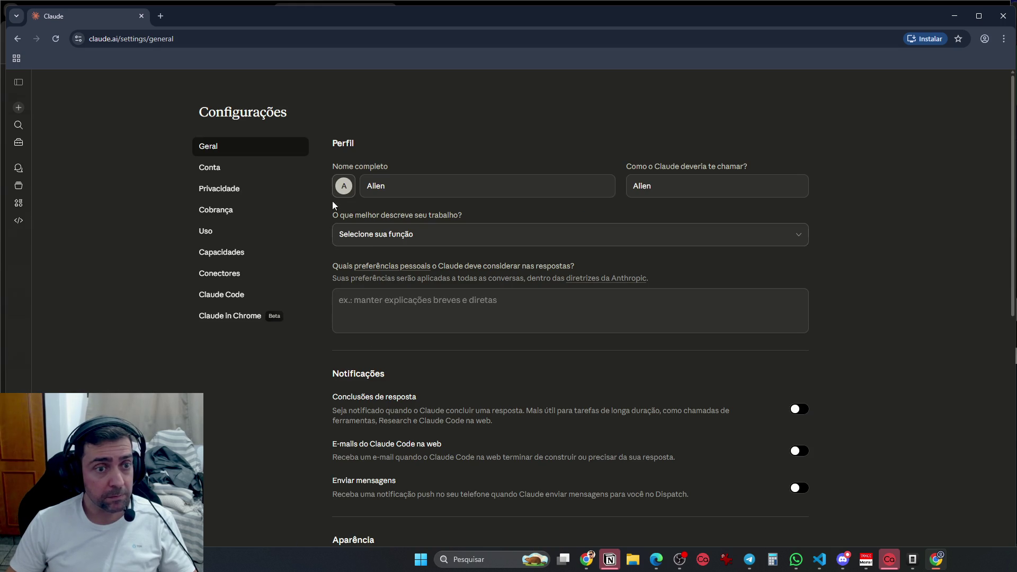
click(212, 232)
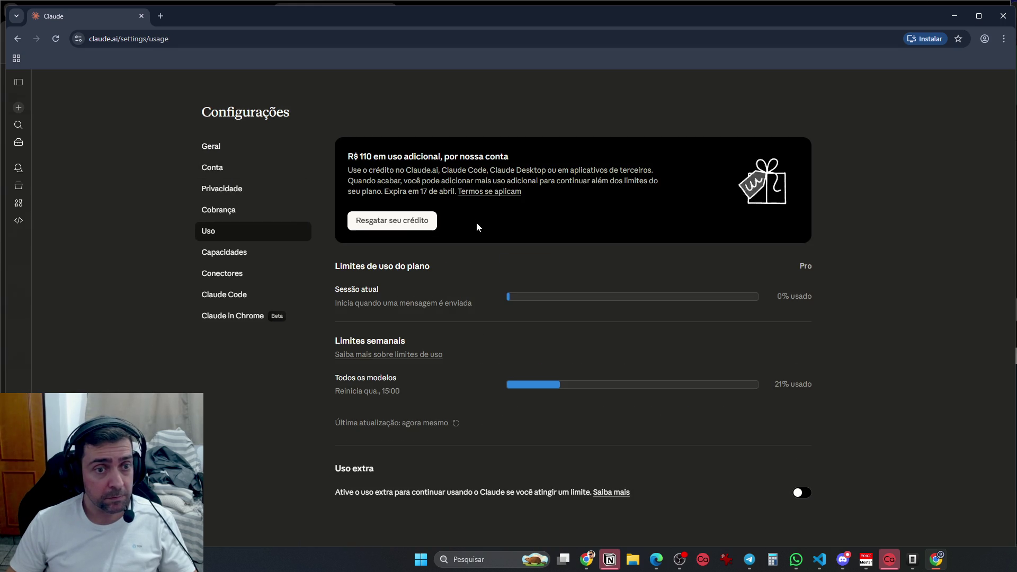
click(392, 220)
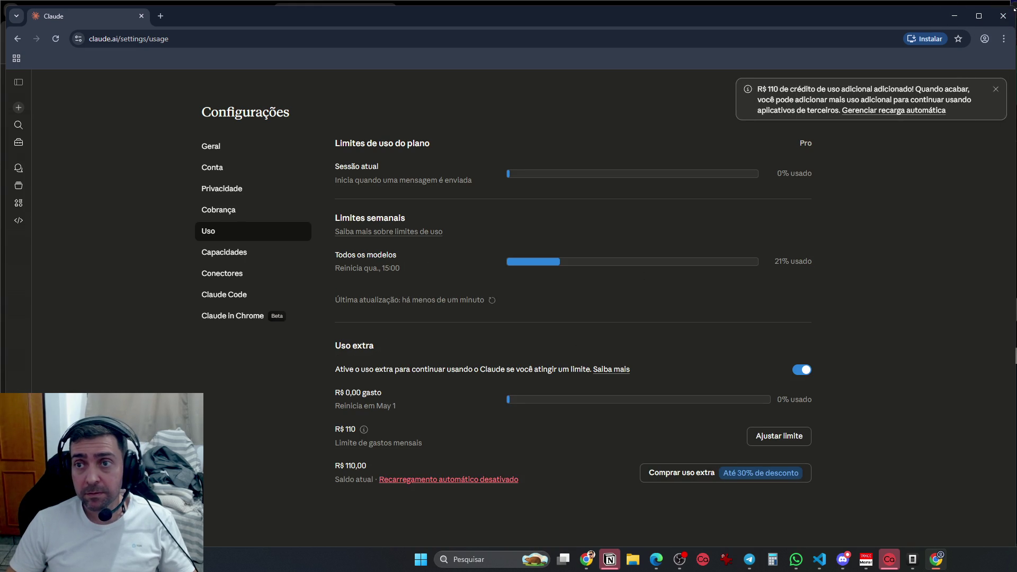
drag(1015, 8, 1009, 2)
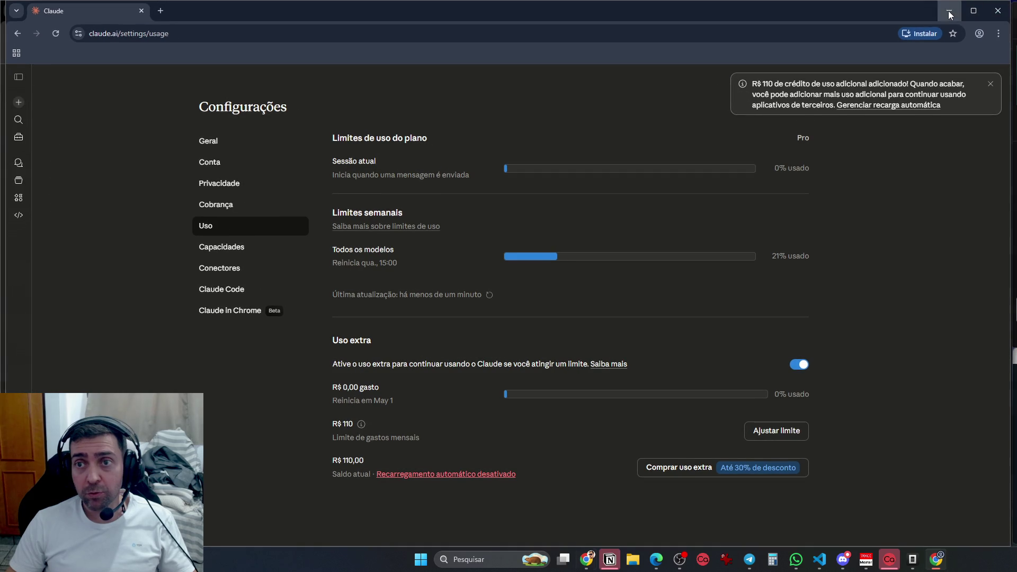
click(949, 11)
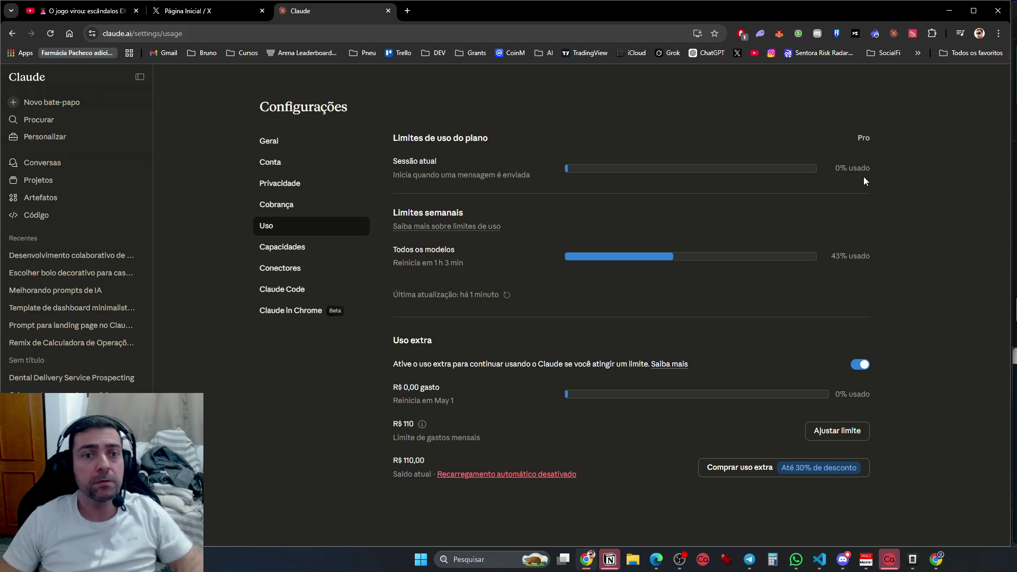
From the AI bookmarks, open the HubSpot Marketing Against the Grain page, then skills.sh find-skills
click(410, 11)
click(544, 52)
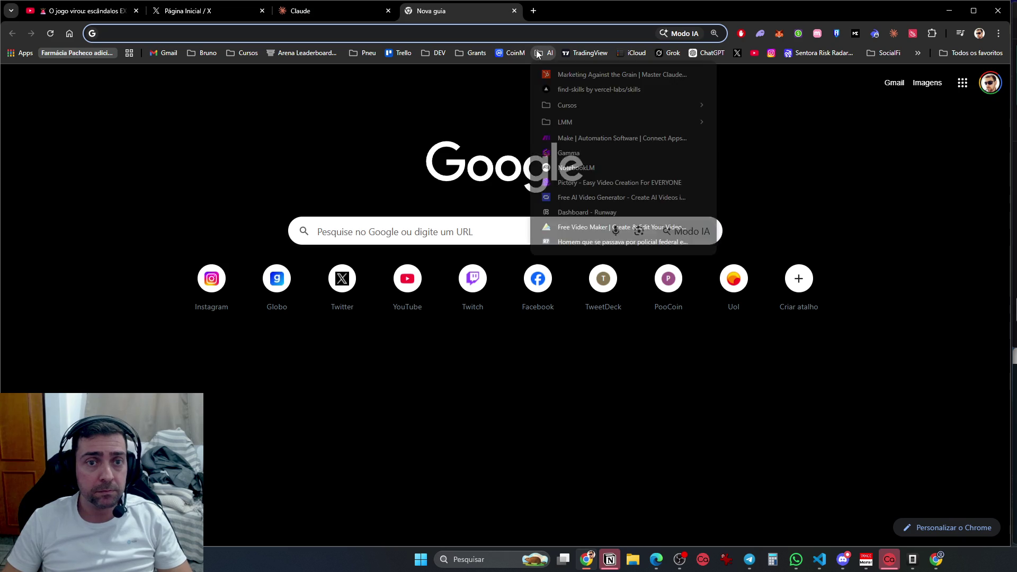
click(562, 76)
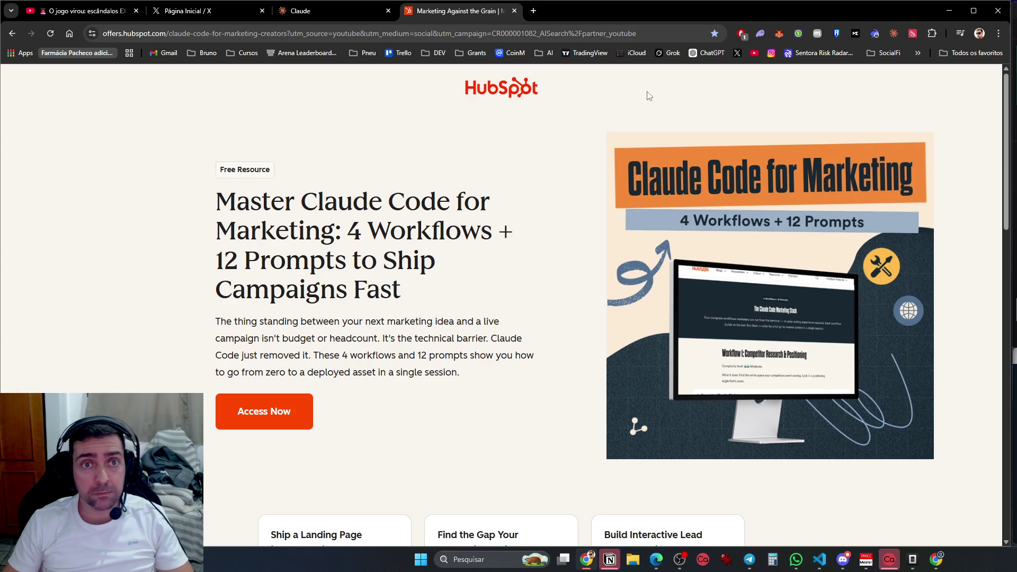
click(541, 54)
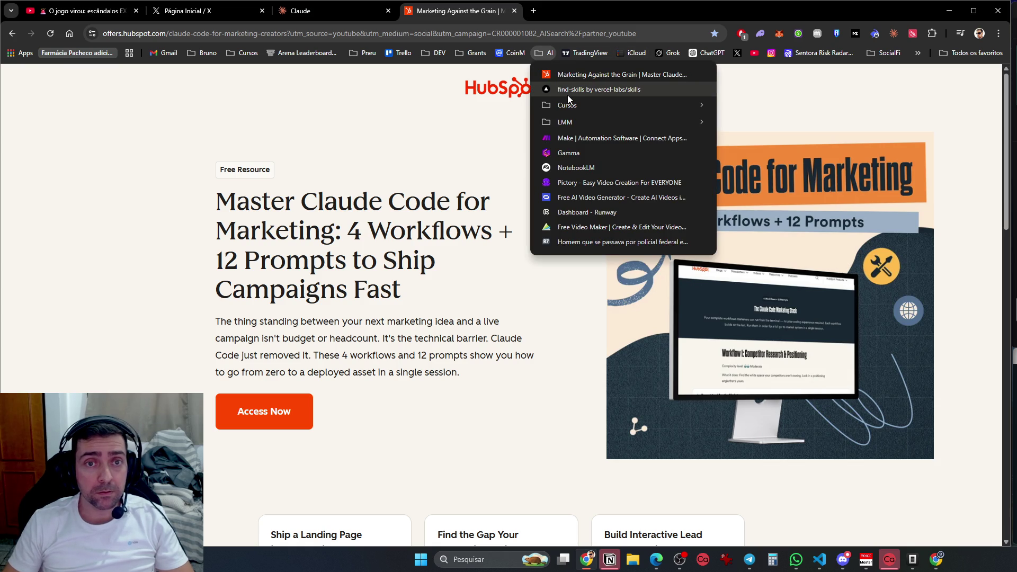
click(571, 94)
click(541, 56)
Open the Claude Certified Architect page from the Cursos bookmarks
mouse_move(556, 107)
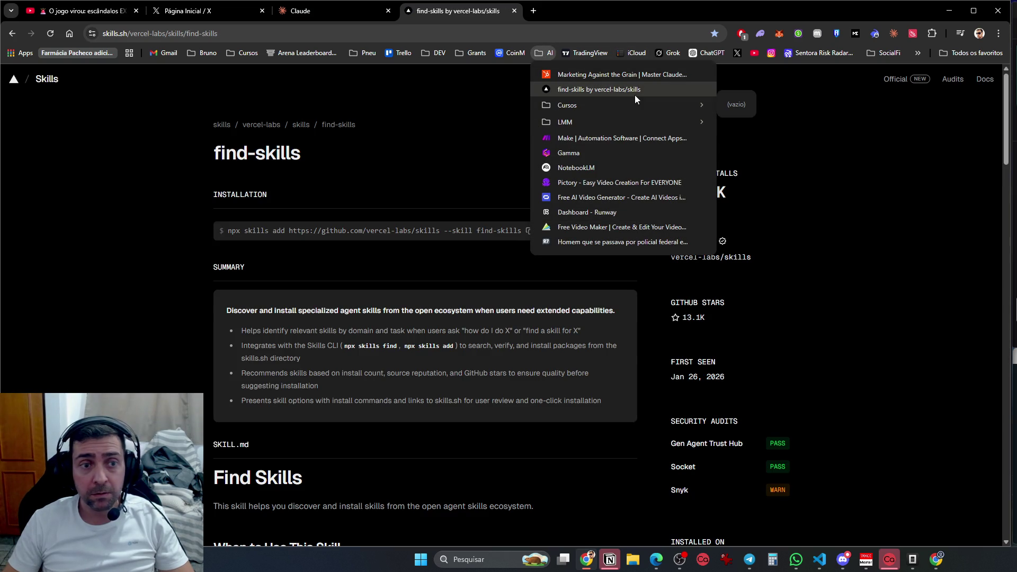
mouse_move(227, 57)
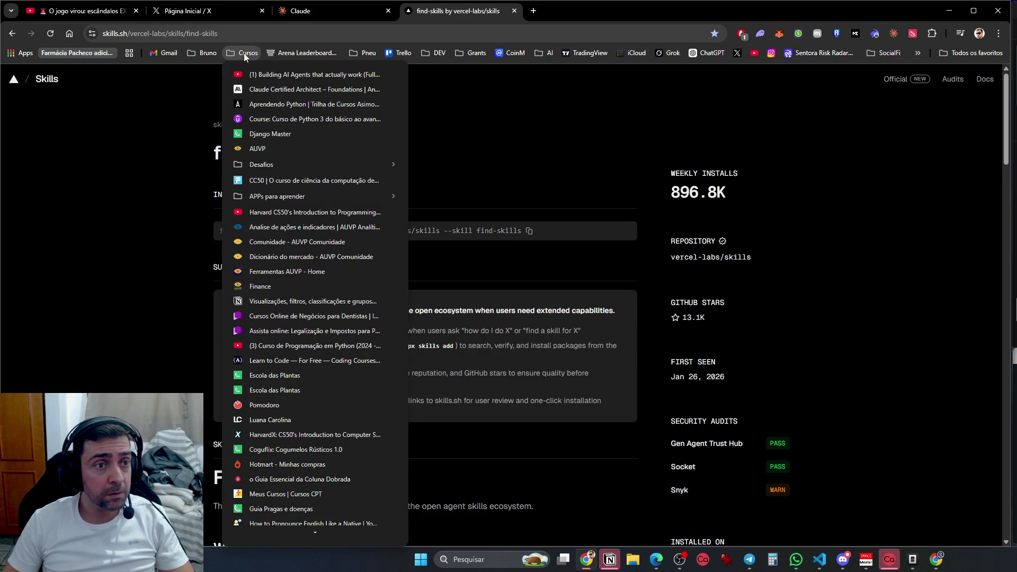
click(270, 89)
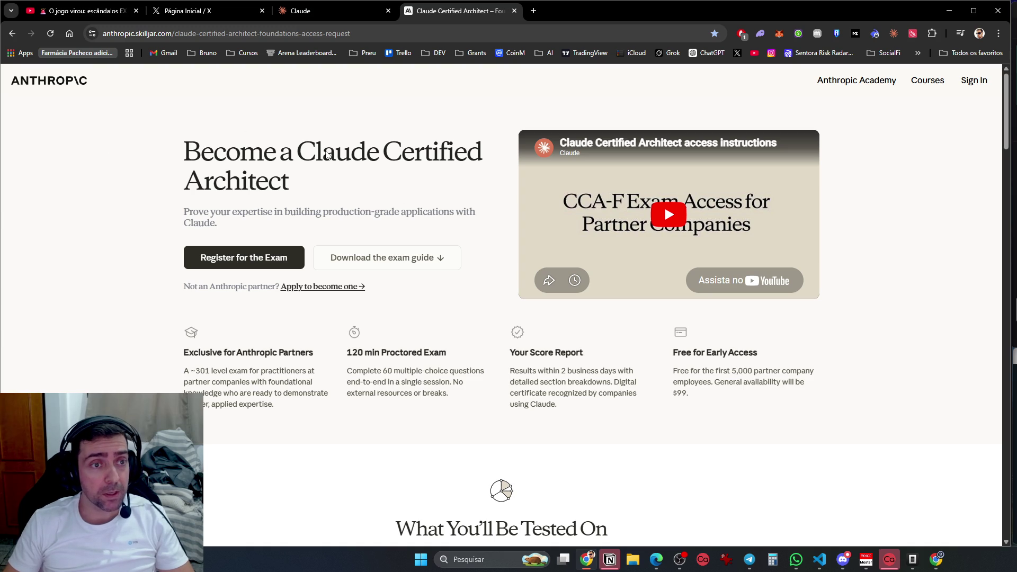
Translate the page into Portuguese and play the 1:22 access-instructions video
right_click(366, 173)
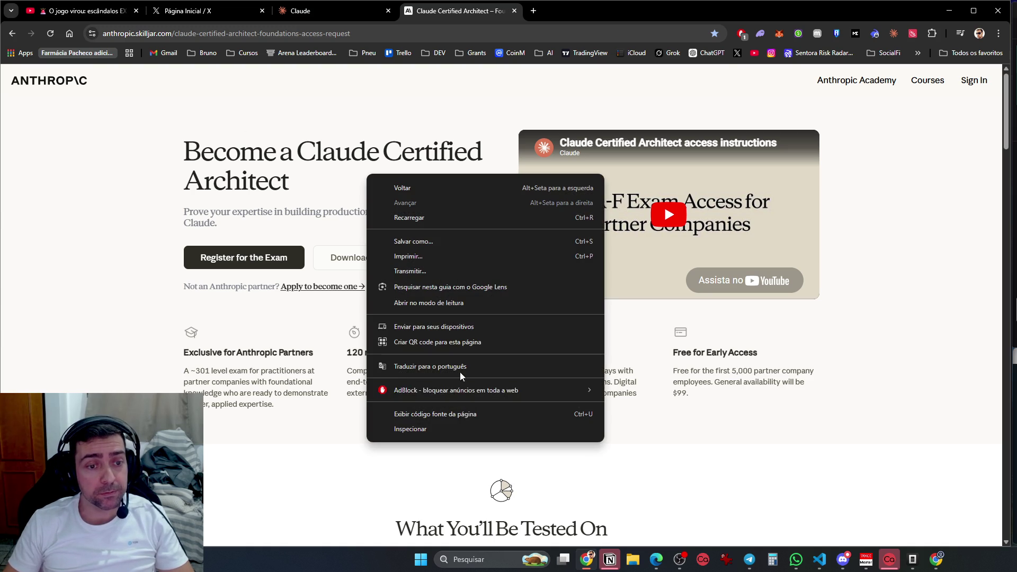
click(458, 366)
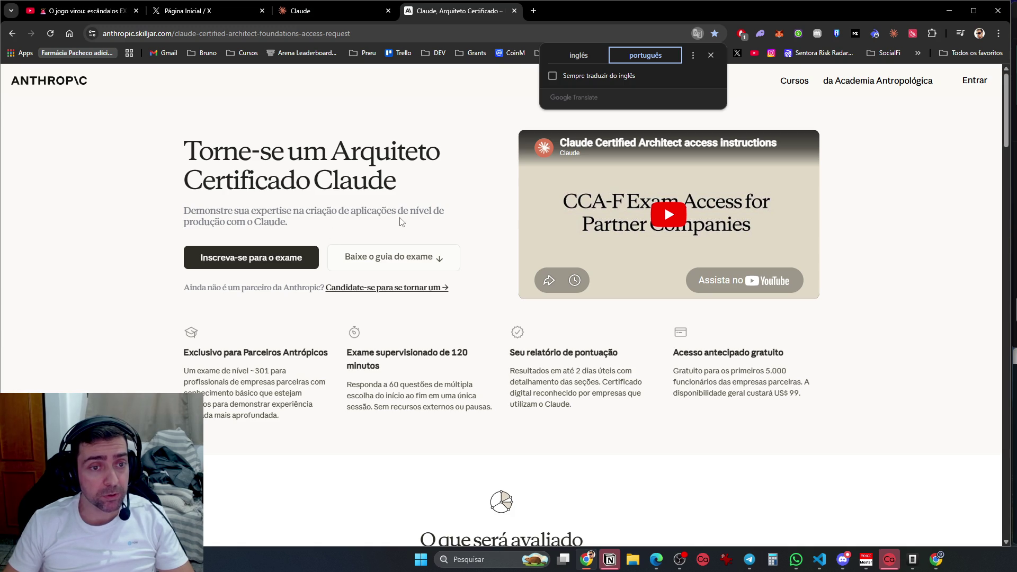
click(669, 214)
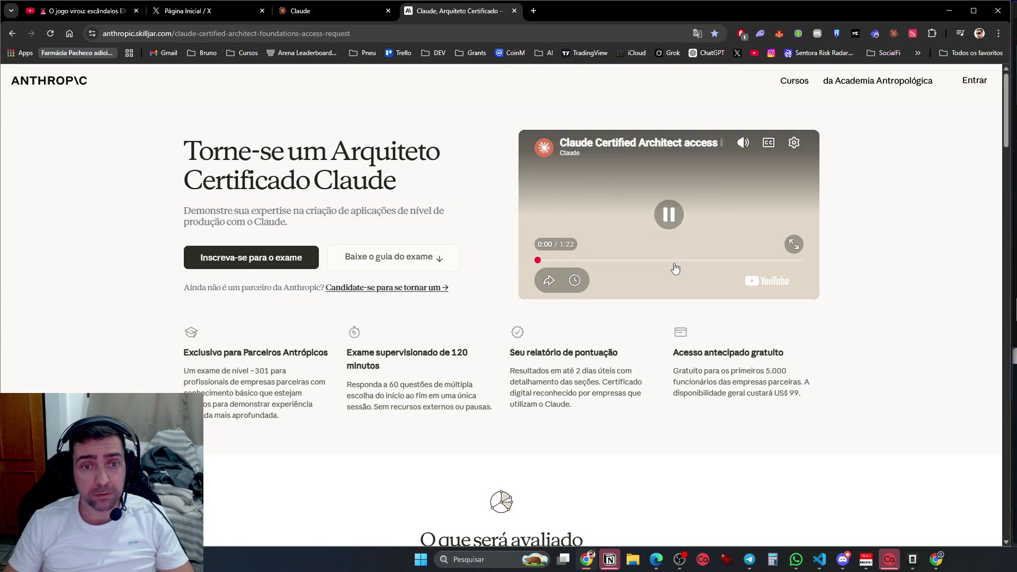
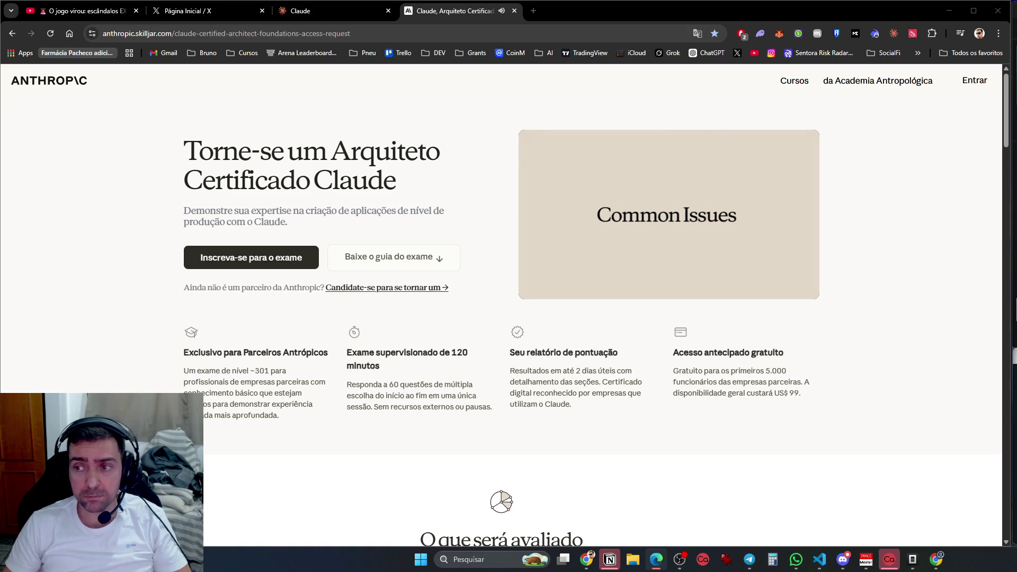
Read through the certification exam guide PDF, then close it to return to the certification page
click(404, 248)
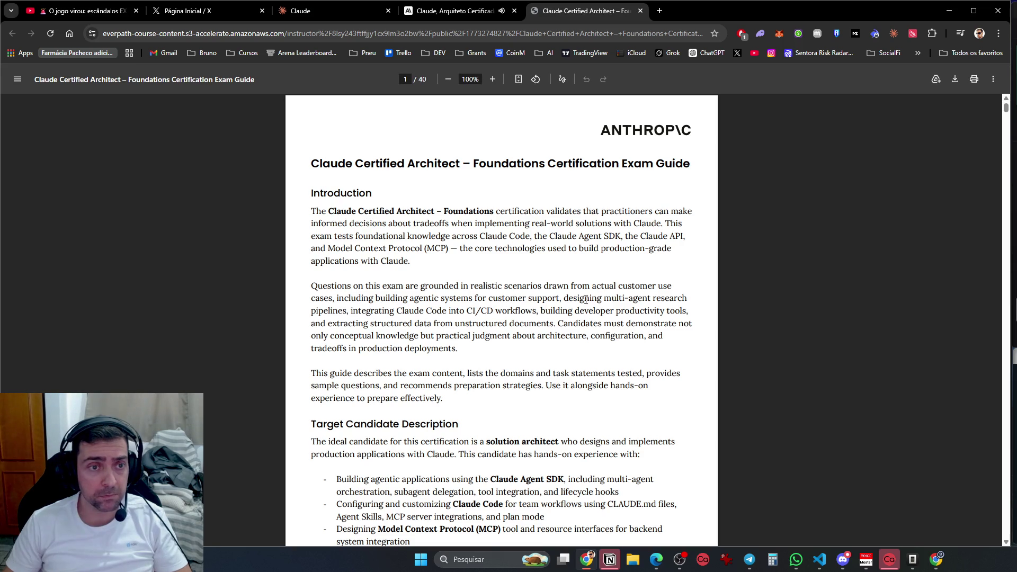
scroll(557, 234, down, 8)
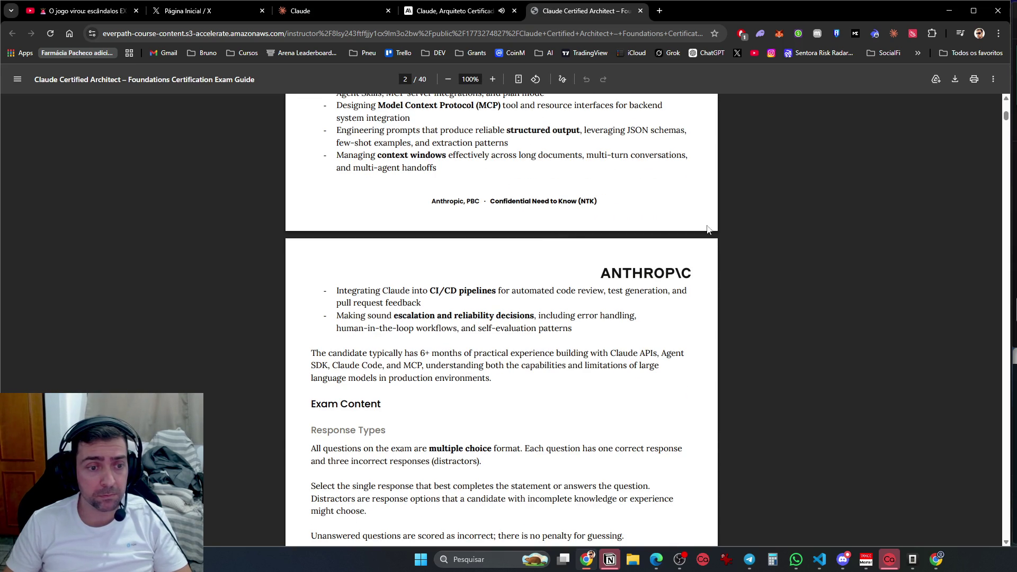
mouse_move(1005, 117)
mouse_down()
mouse_move(948, 530)
mouse_move(1009, 265)
mouse_move(1014, 30)
mouse_up()
scroll(958, 438, down, 5)
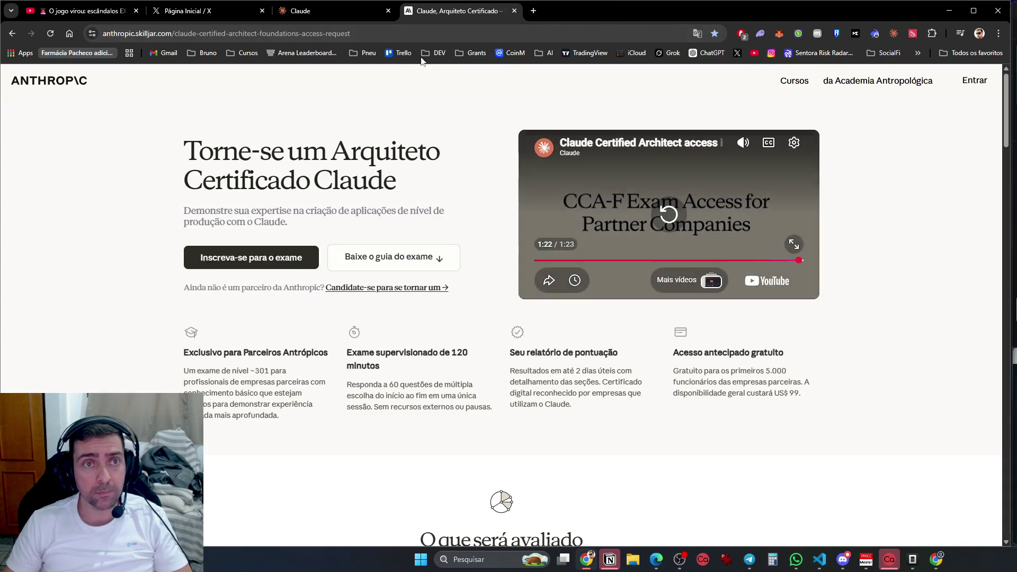
click(640, 11)
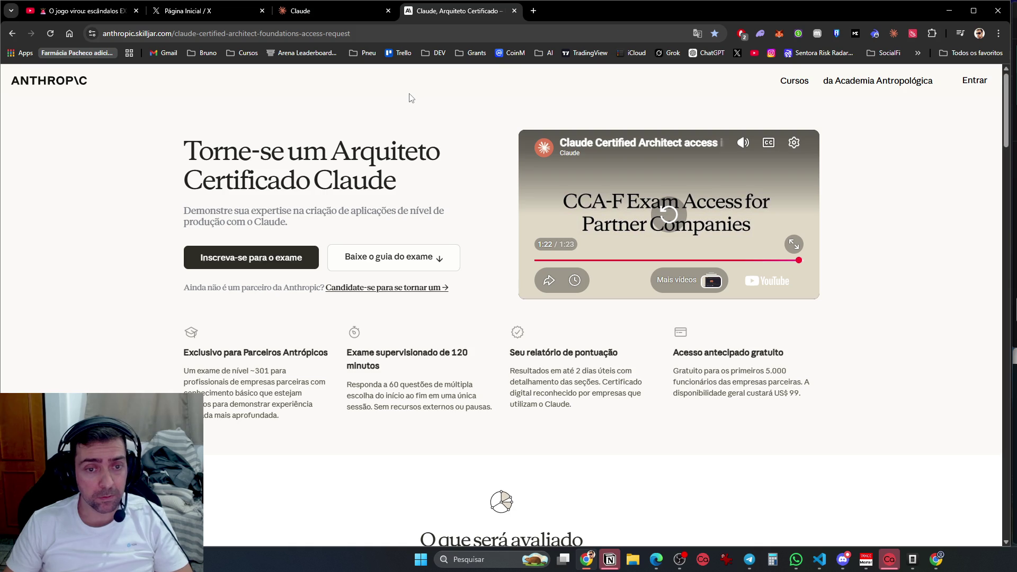
Browse the Anthropic courses catalogue, then switch to Claude's usage settings
scroll(909, 465, down, 1)
scroll(909, 464, down, 4)
scroll(901, 452, down, 5)
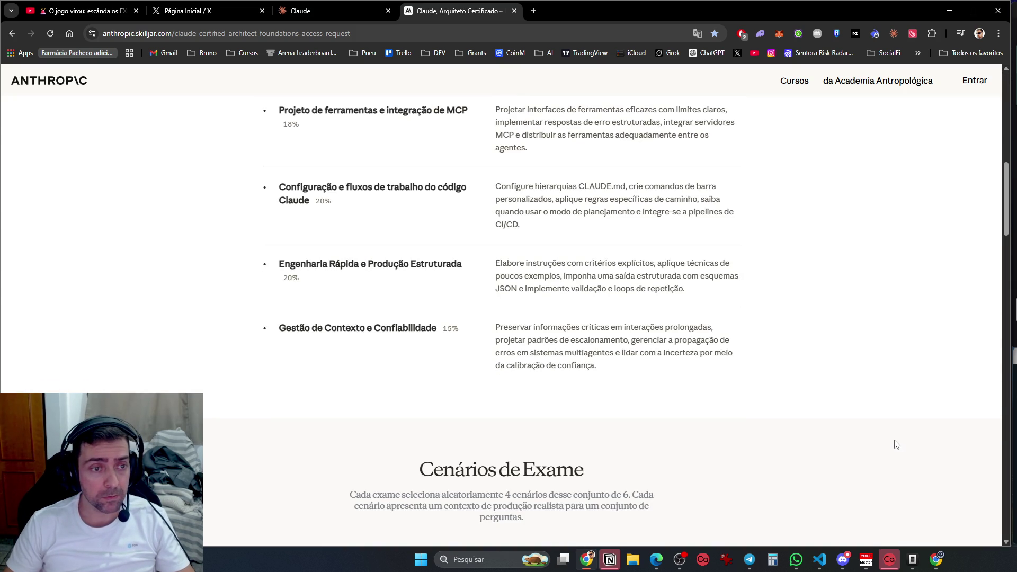
scroll(895, 445, up, 10)
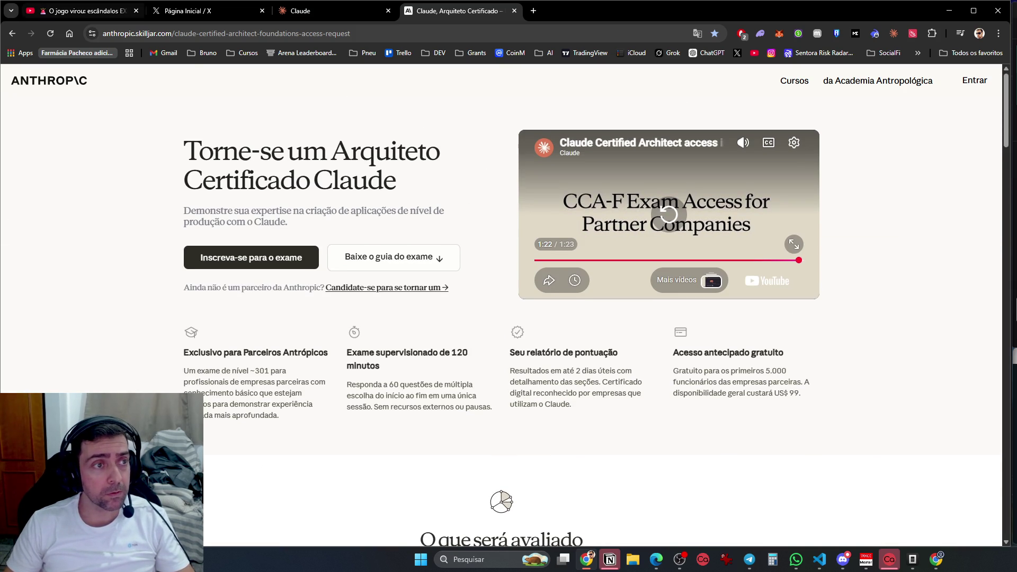
click(811, 83)
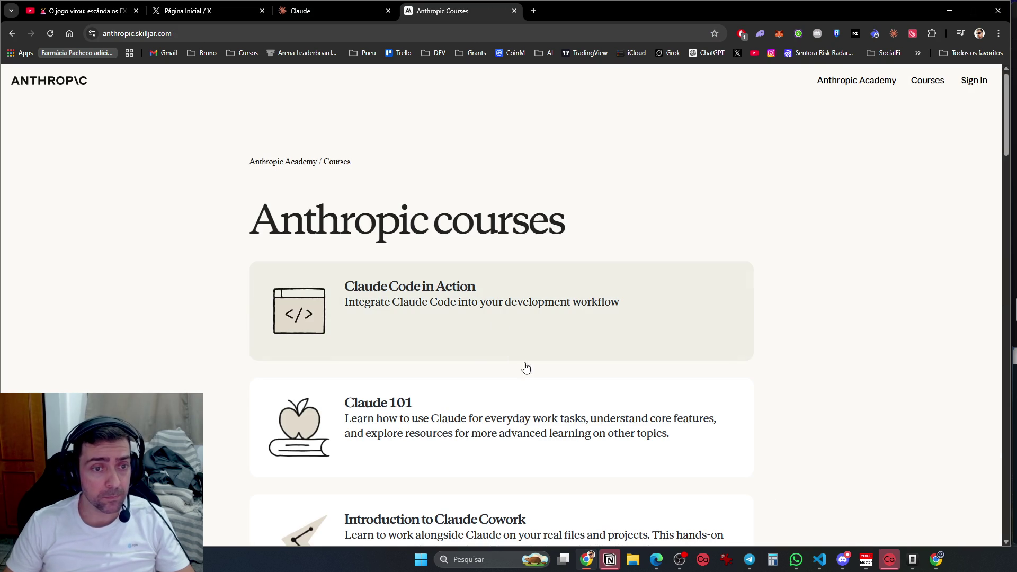
scroll(614, 392, down, 4)
scroll(619, 394, down, 3)
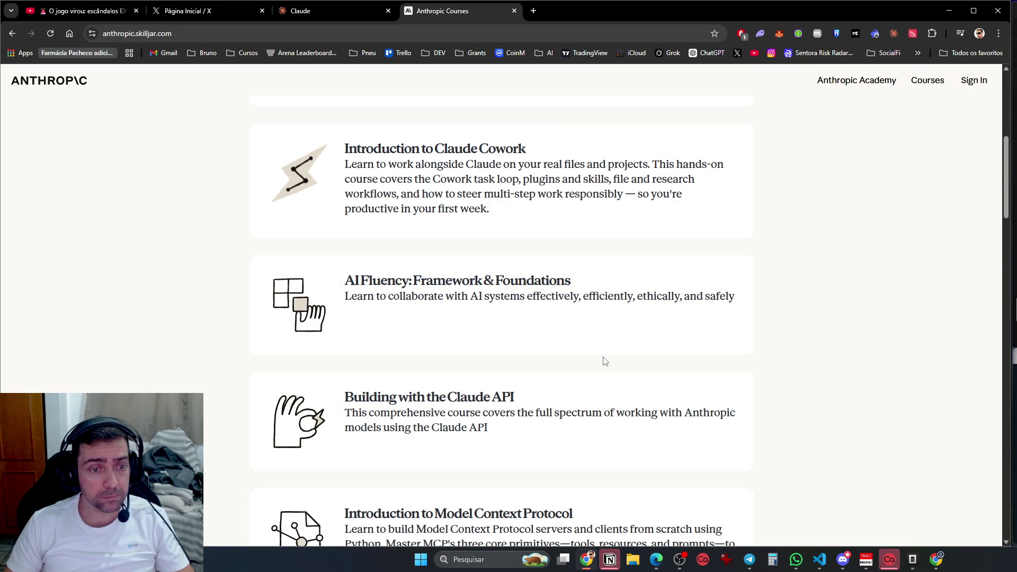
scroll(605, 361, down, 15)
scroll(606, 367, down, 15)
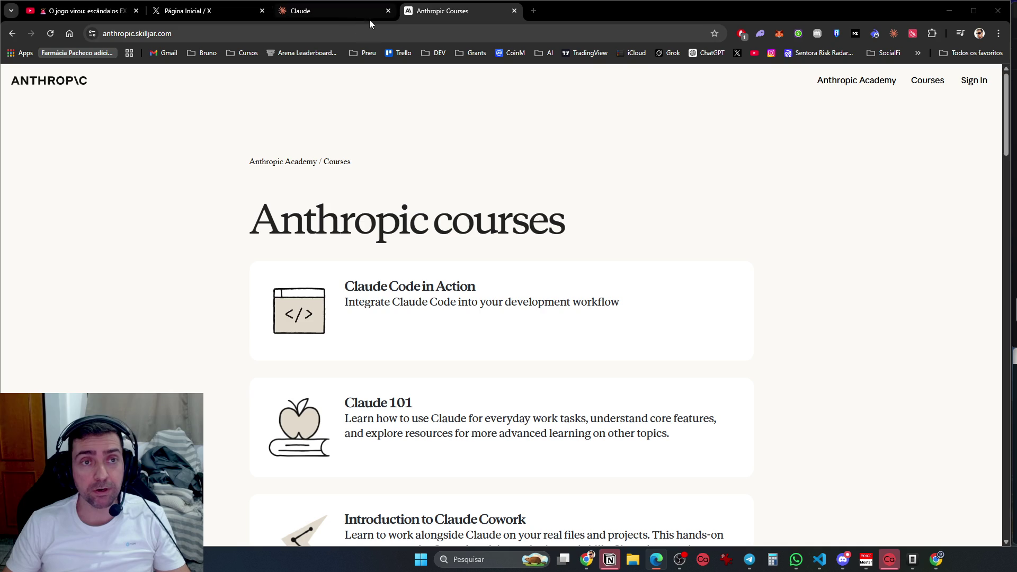
click(313, 13)
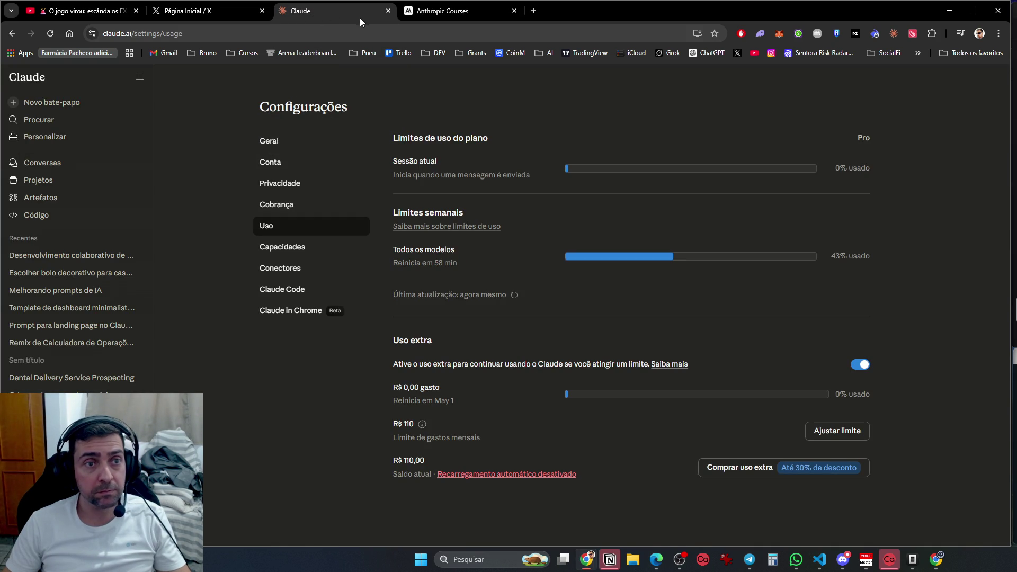
Close the Claude usage settings page after checking the 43% weekly limit
click(388, 11)
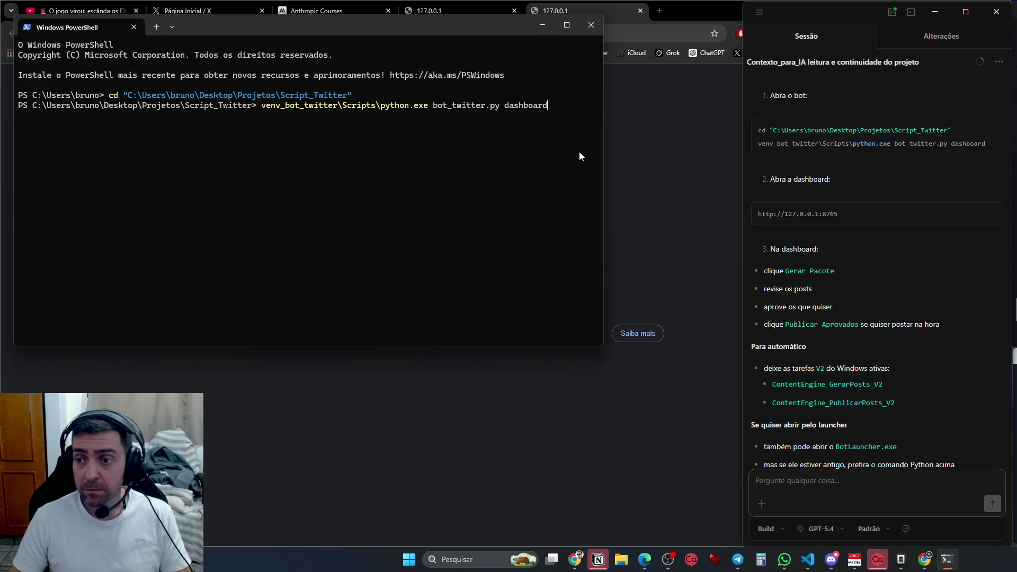
key(Return)
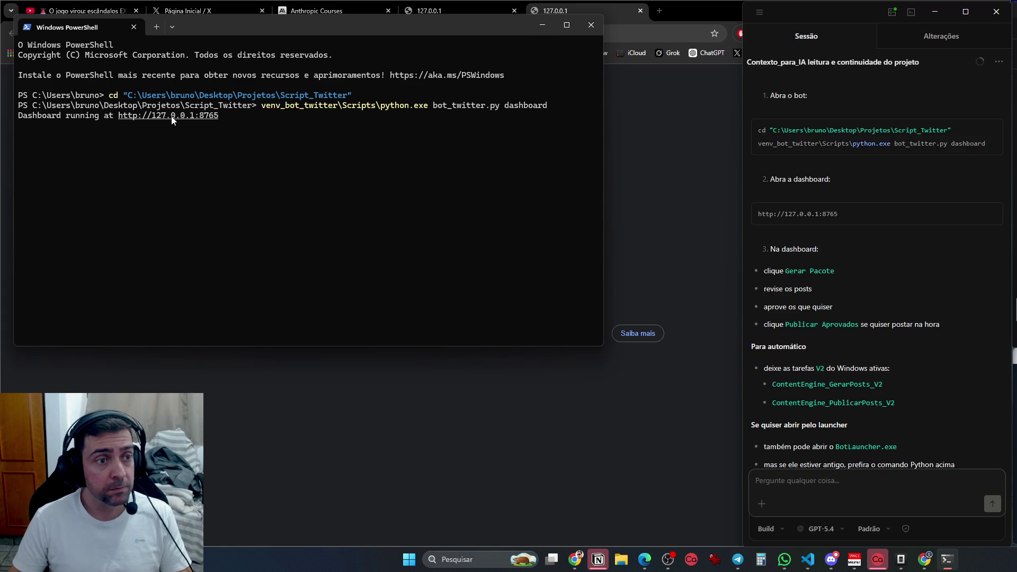
ctrl+click(171, 117)
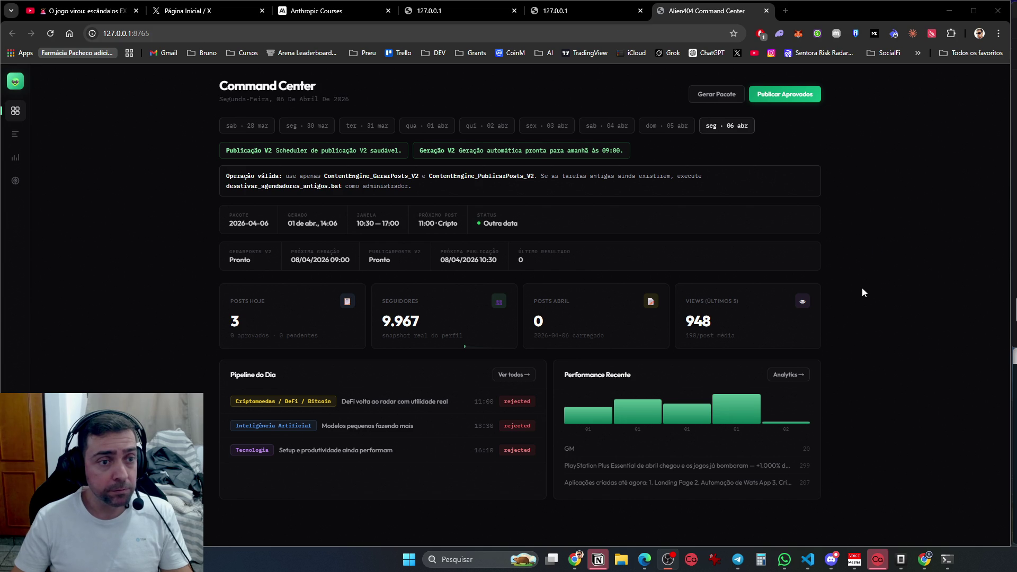
Bring the Command Center dashboard to the front and start a new package with Gerar Pacote
click(834, 306)
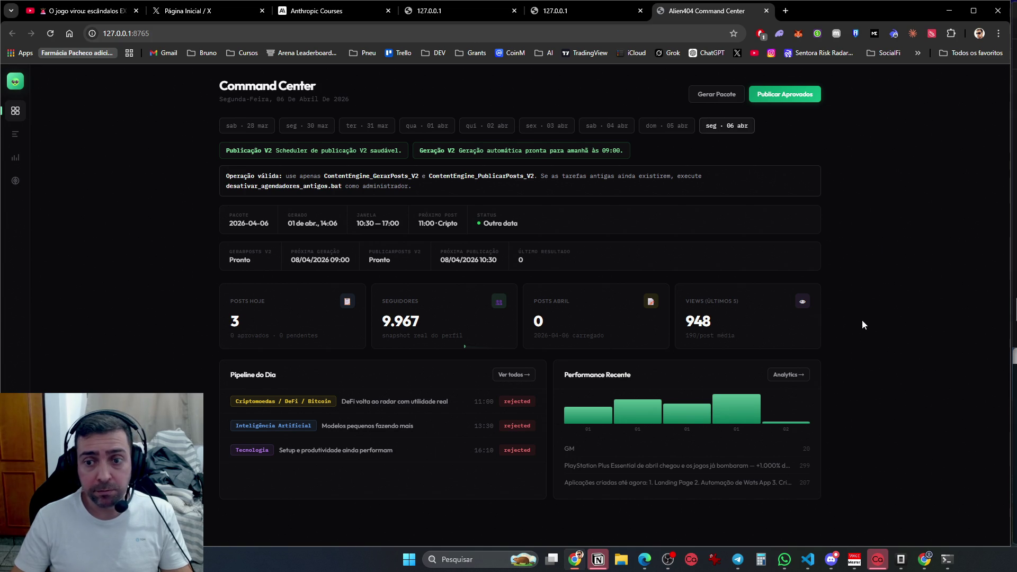
click(947, 561)
click(932, 559)
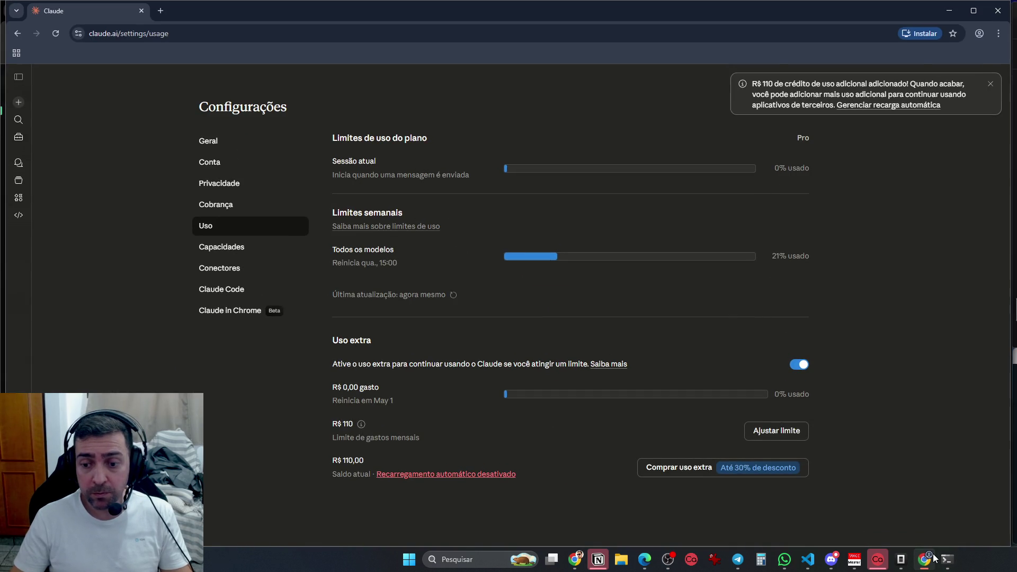
click(932, 559)
click(900, 559)
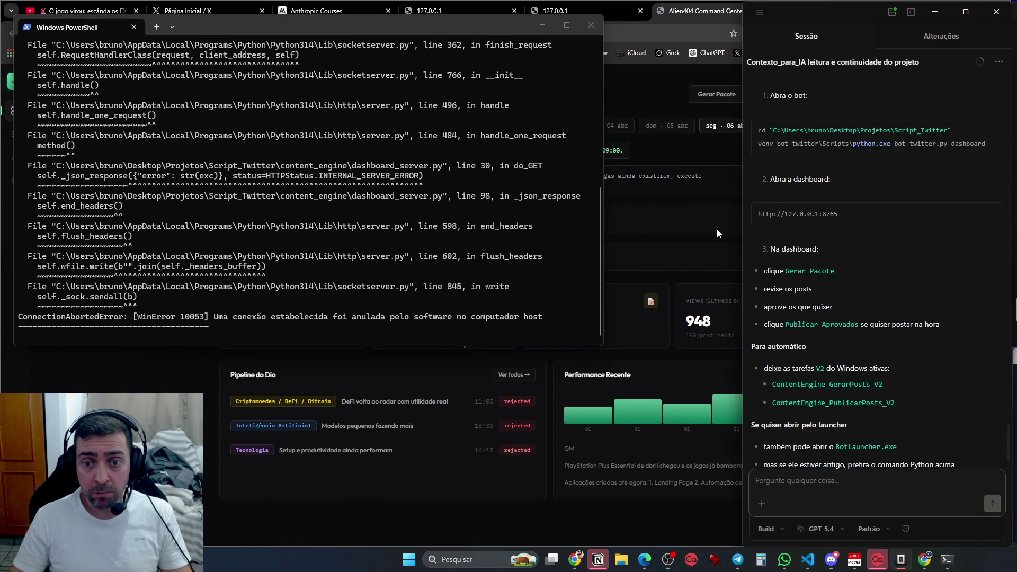
click(694, 145)
click(713, 96)
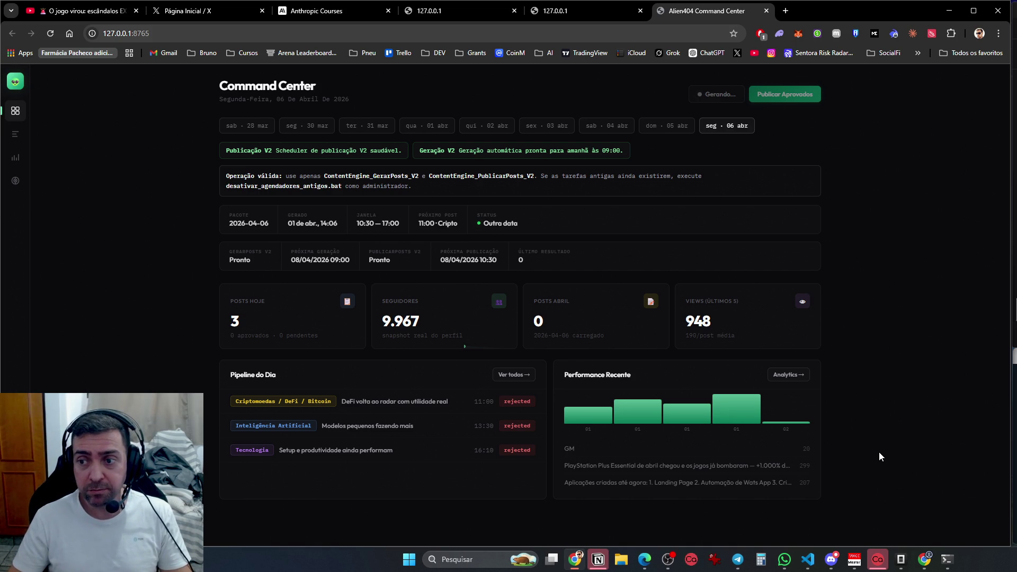
Briefly open Notion, reorder the taskbar apps, and bring up the assistant panel and ChatGPT
click(598, 559)
click(598, 559)
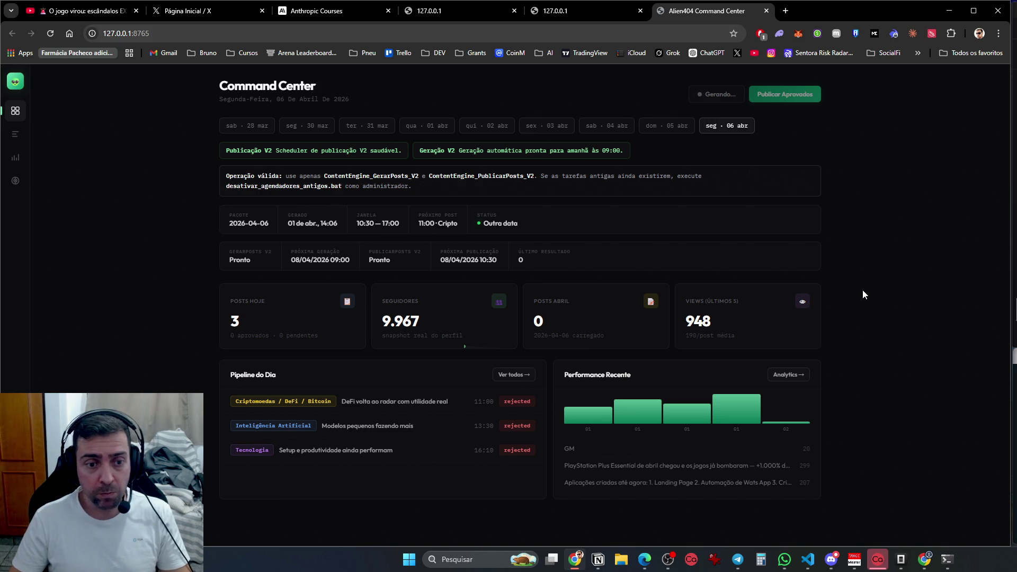
drag(901, 559, 949, 568)
click(949, 568)
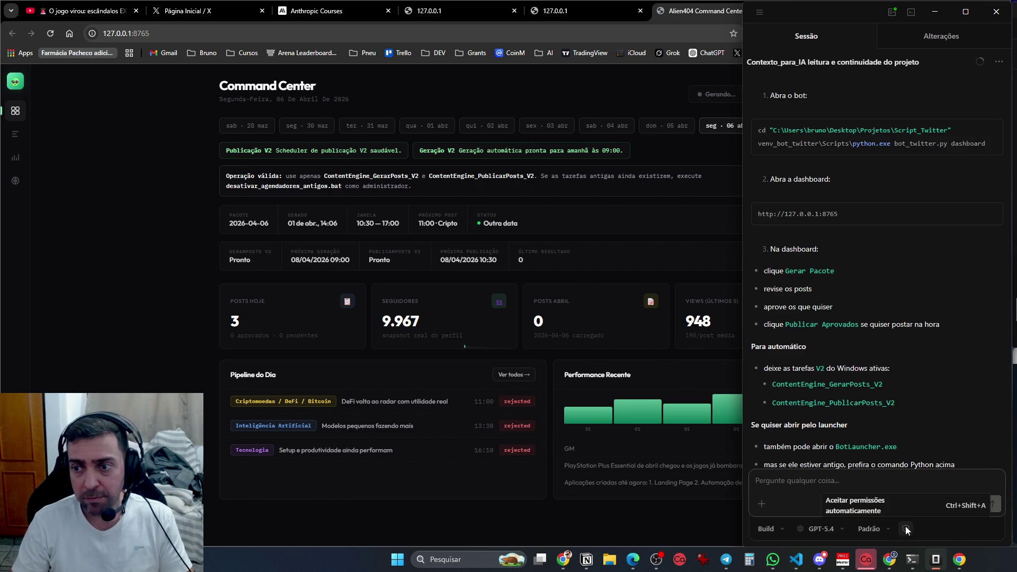
click(959, 560)
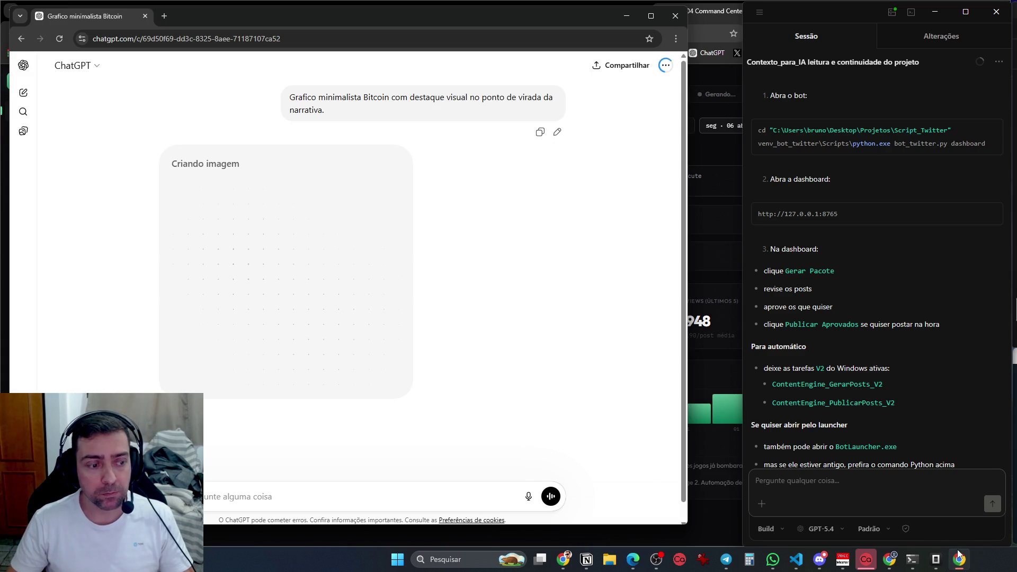
Minimise ChatGPT to reveal the dashboard with three generated posts ready
click(958, 554)
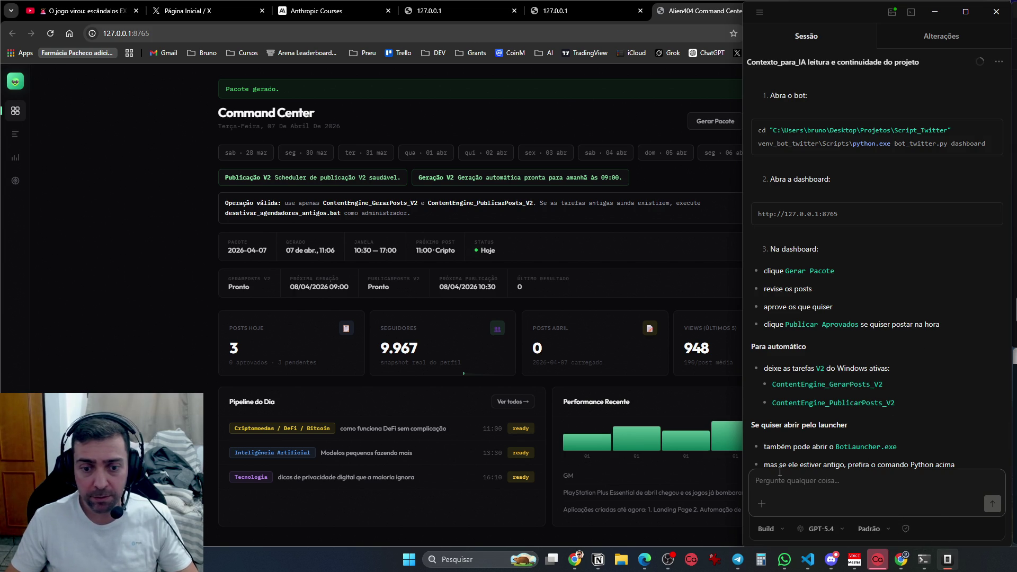
Ask Codex for a 'schedule now' button beside publish now, and whether publishing sends only approved posts
text(q)
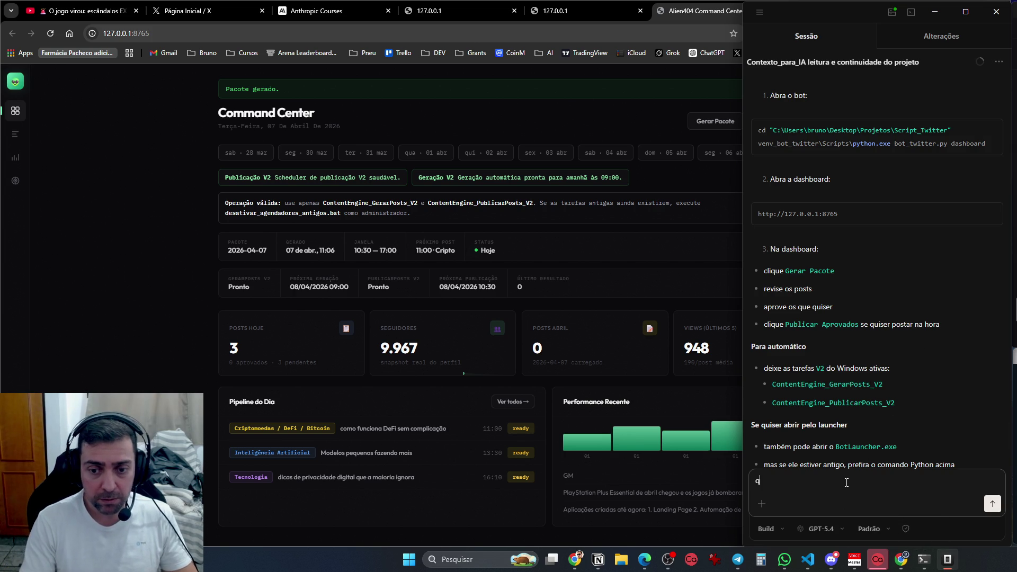
key(BackSpace)
text(eu gerei)
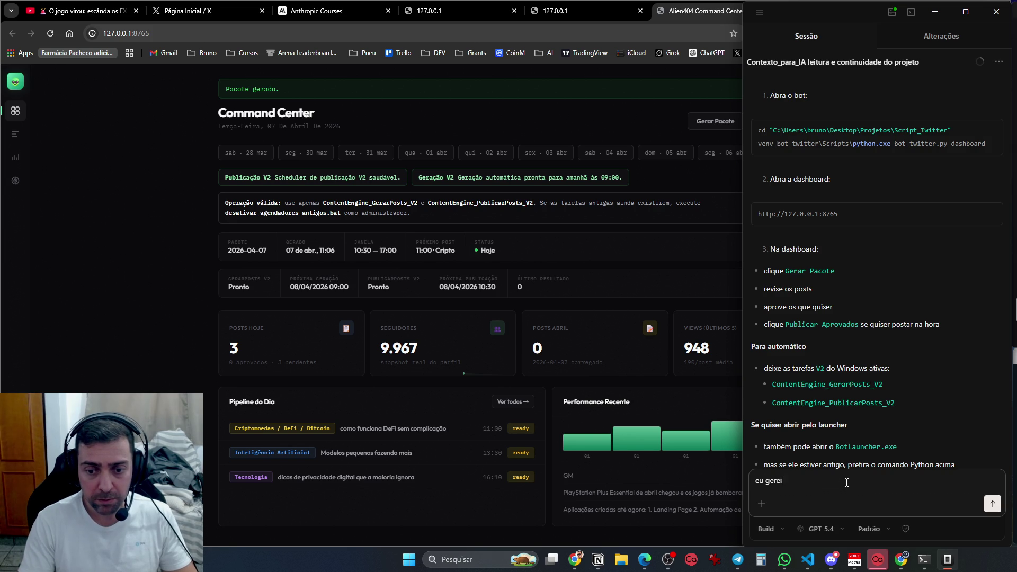
text( os pacotes.)
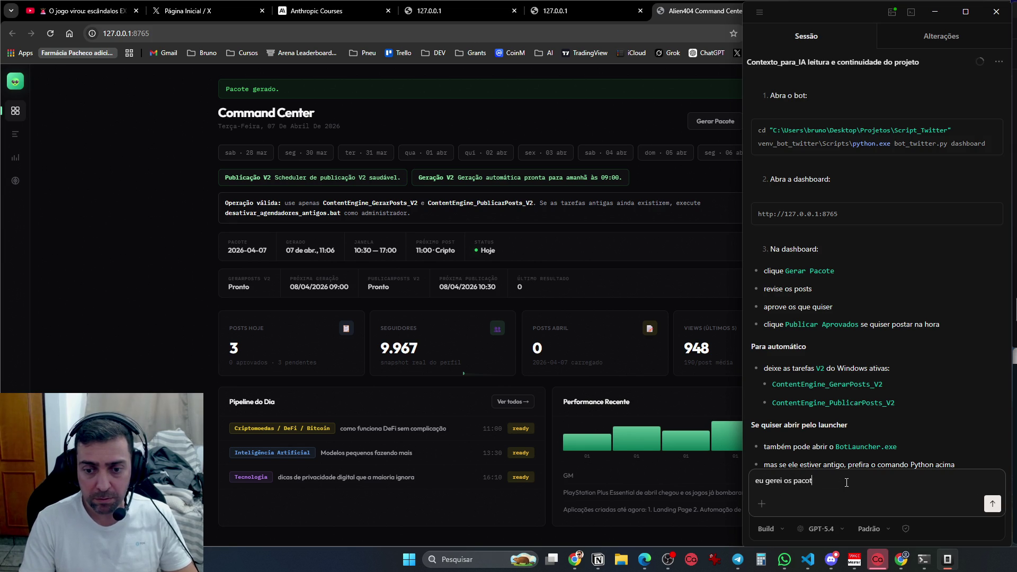
key(shift+Return)
text(Existe o b)
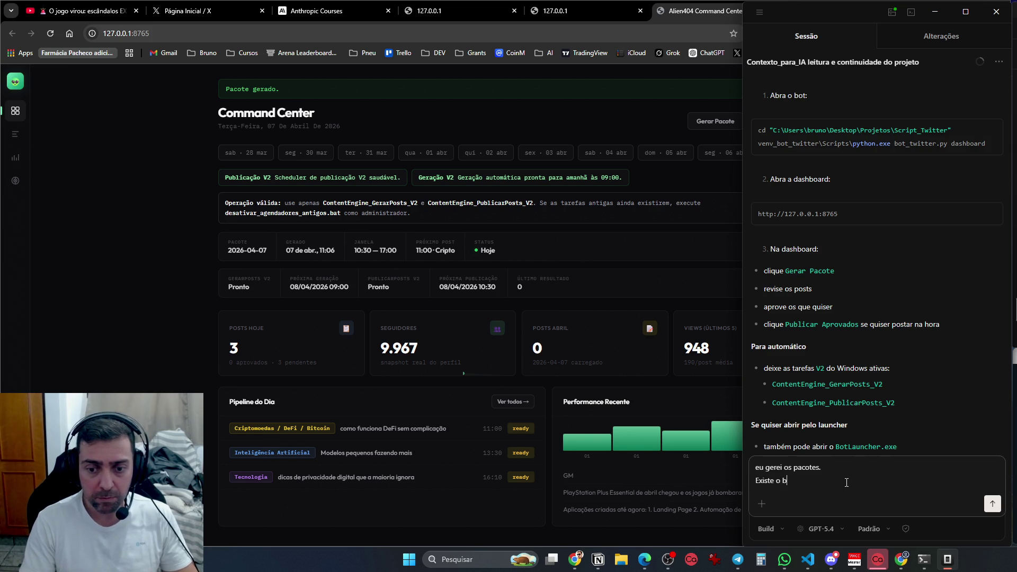
text(otão de pub)
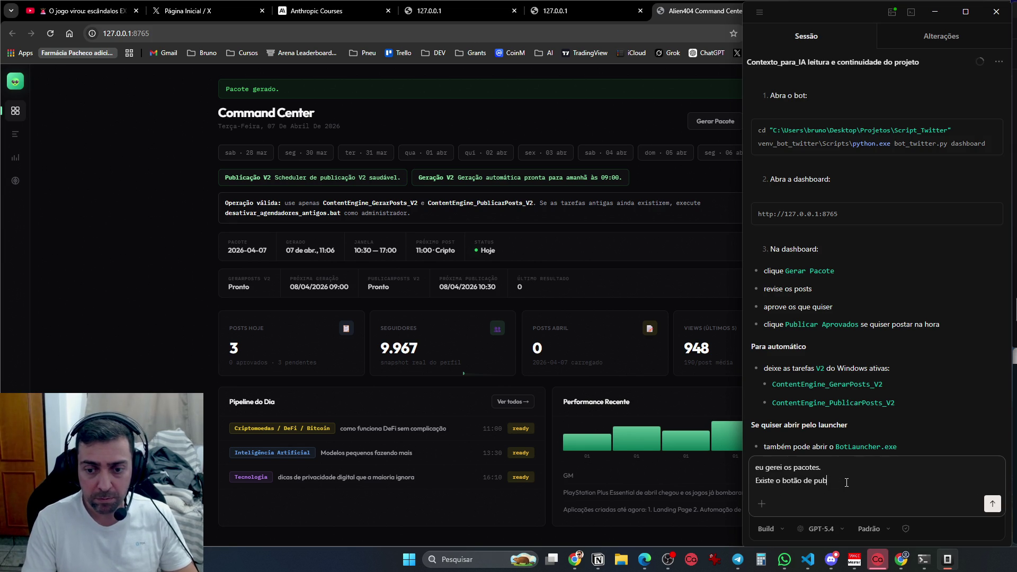
text(licar agora, eu q)
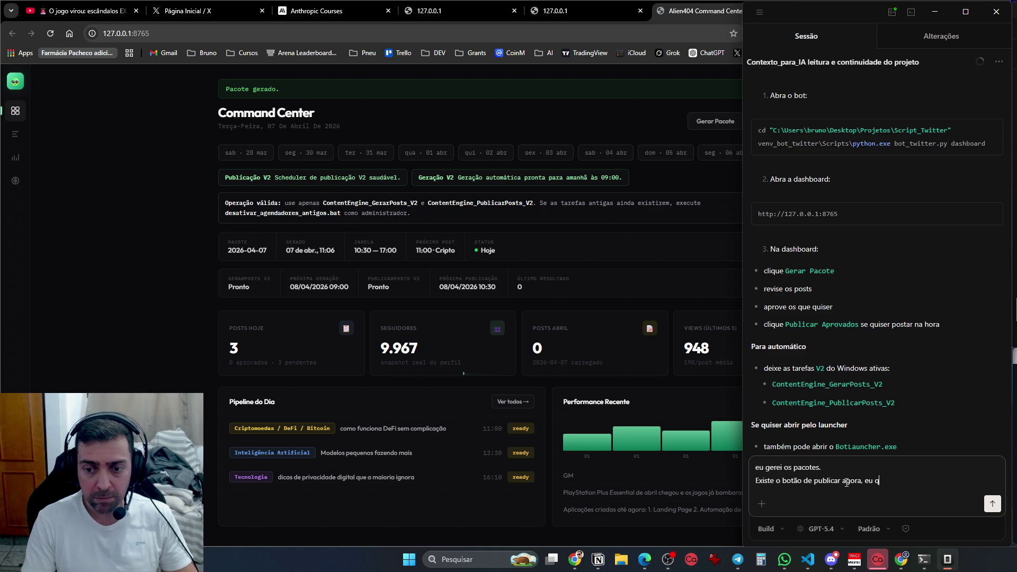
text(ueria que tivesse u)
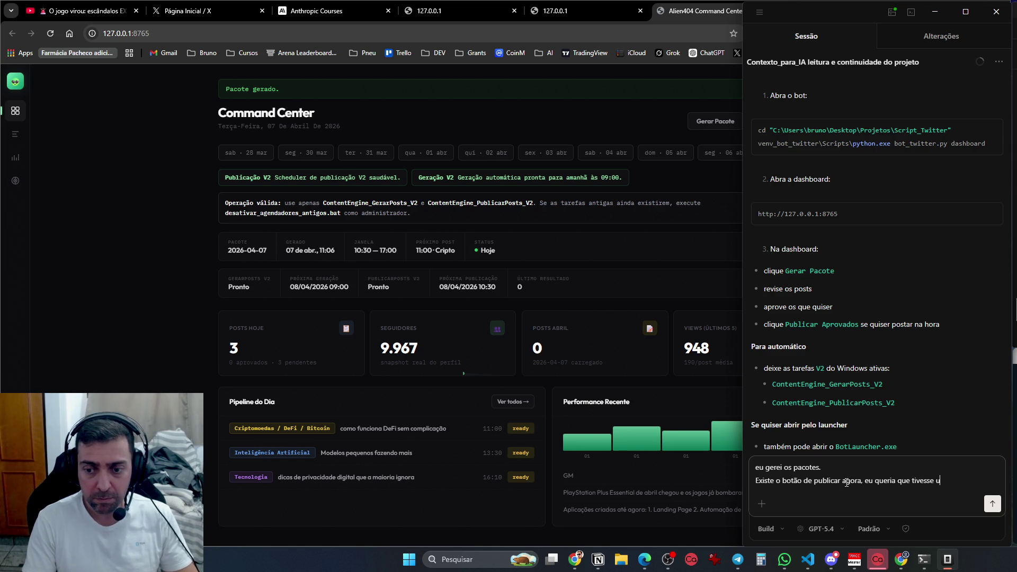
text(m botão, de agendar agora)
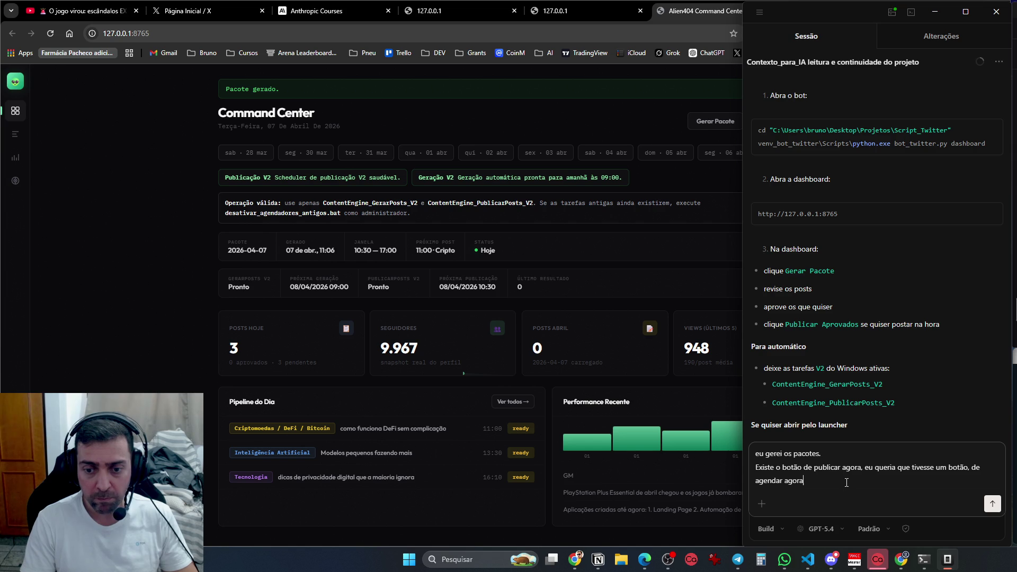
text(, ai agenda)
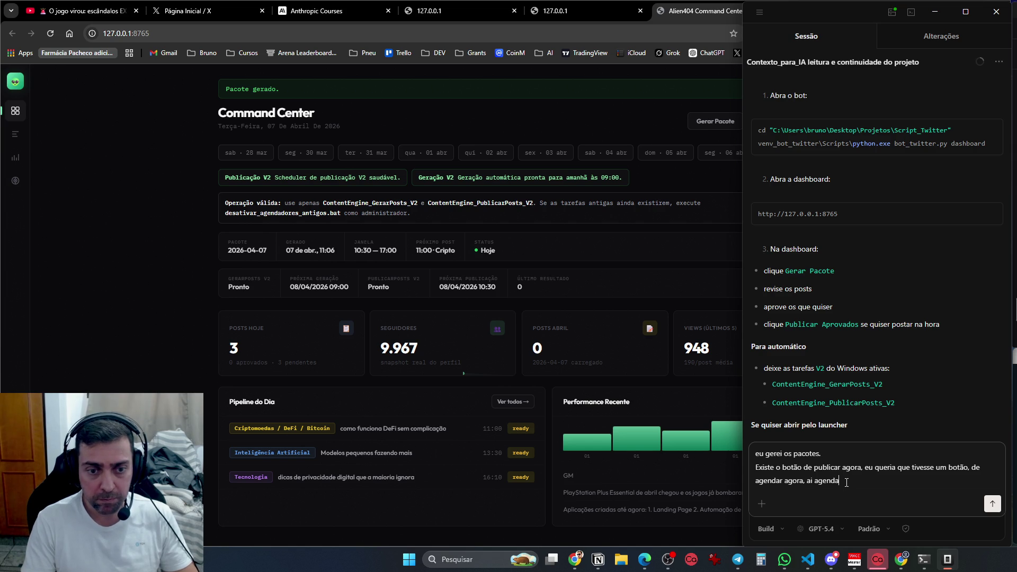
text(va para o dia)
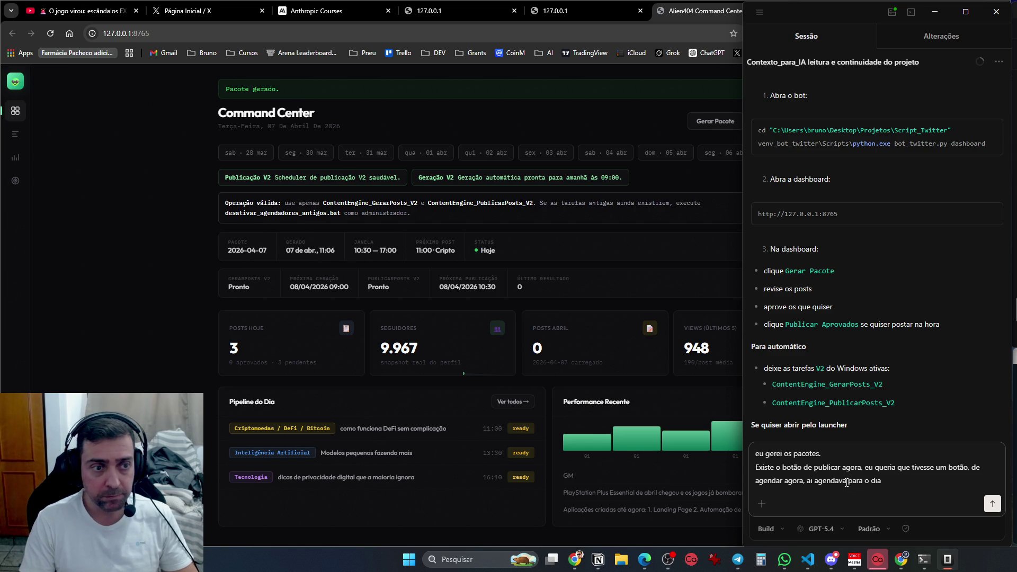
text(, ente)
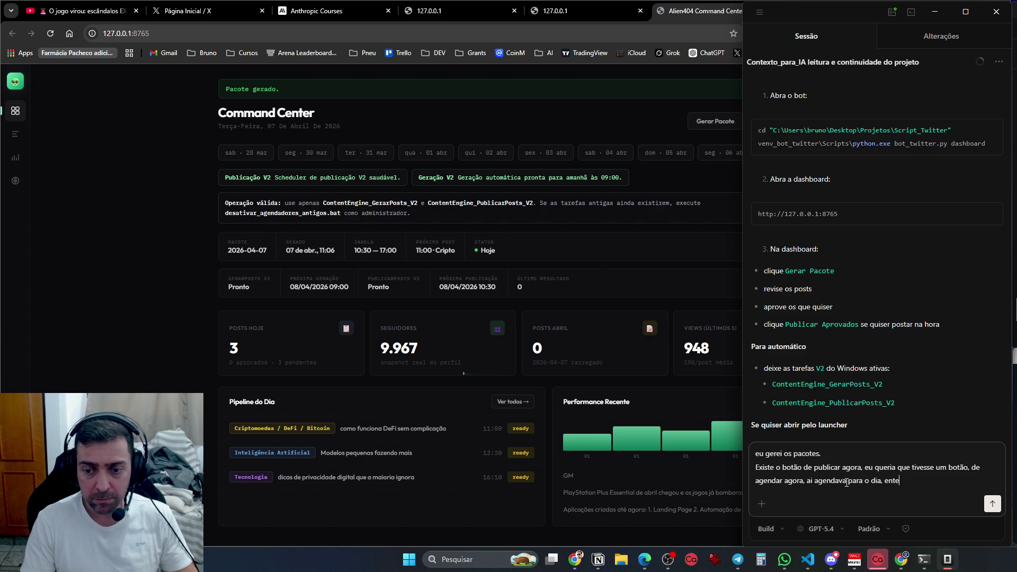
text(nde?)
key(shift+Return)
key(shift+Return)
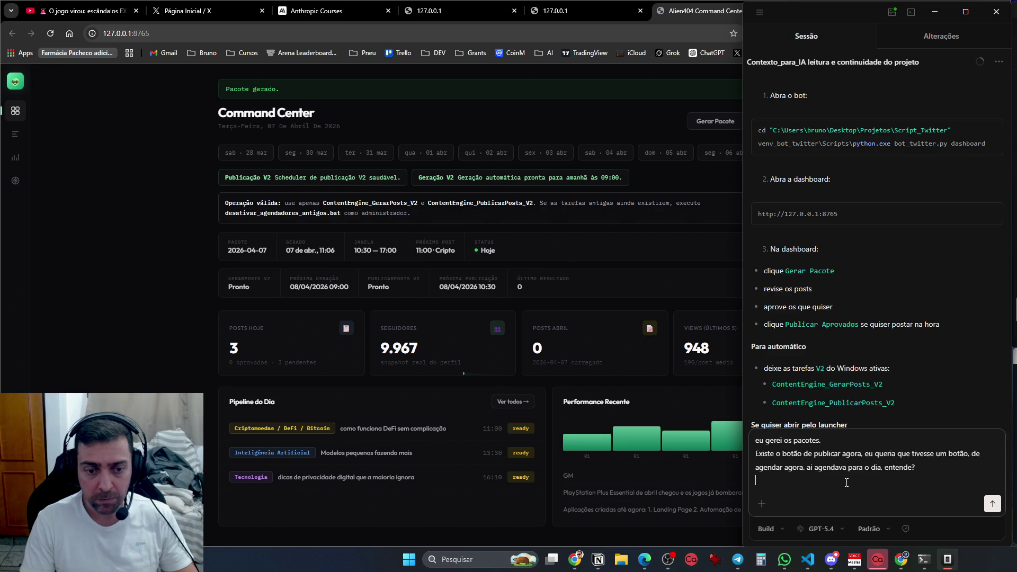
text(Eu se)
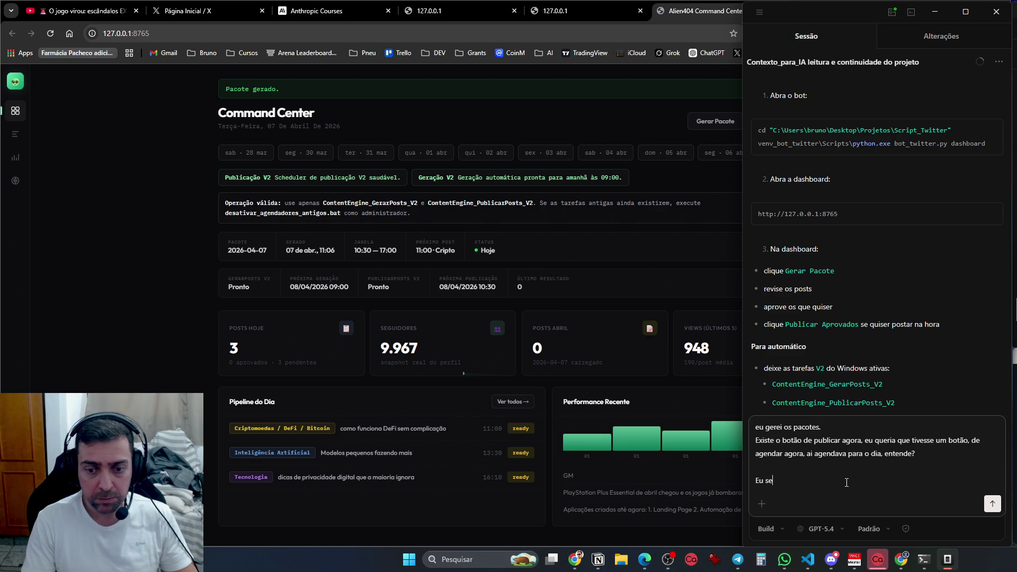
key(BackSpace)
key(BackSpace)
key(BackSpace)
text(Oyut)
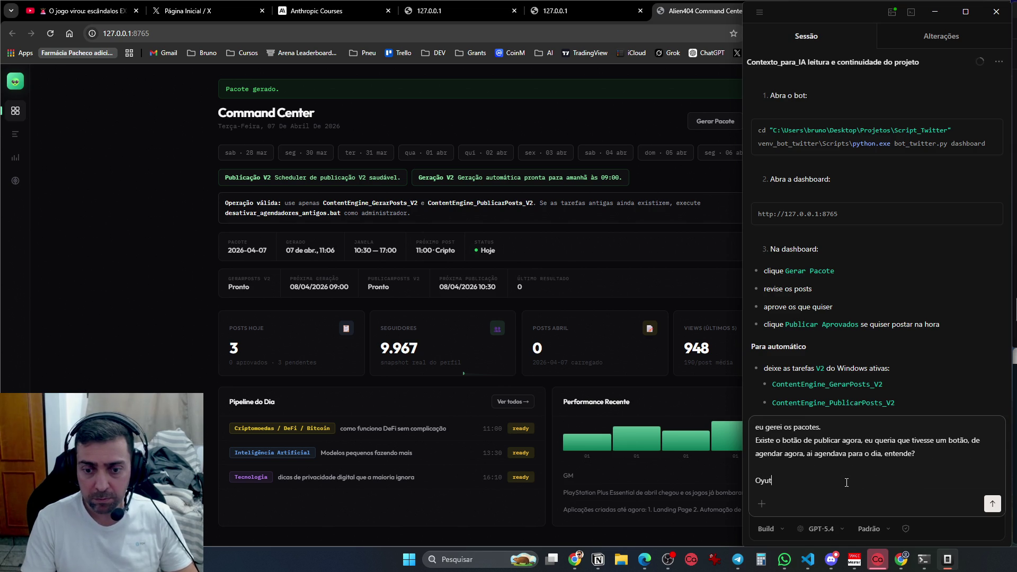
text(ra perguntra, se e)
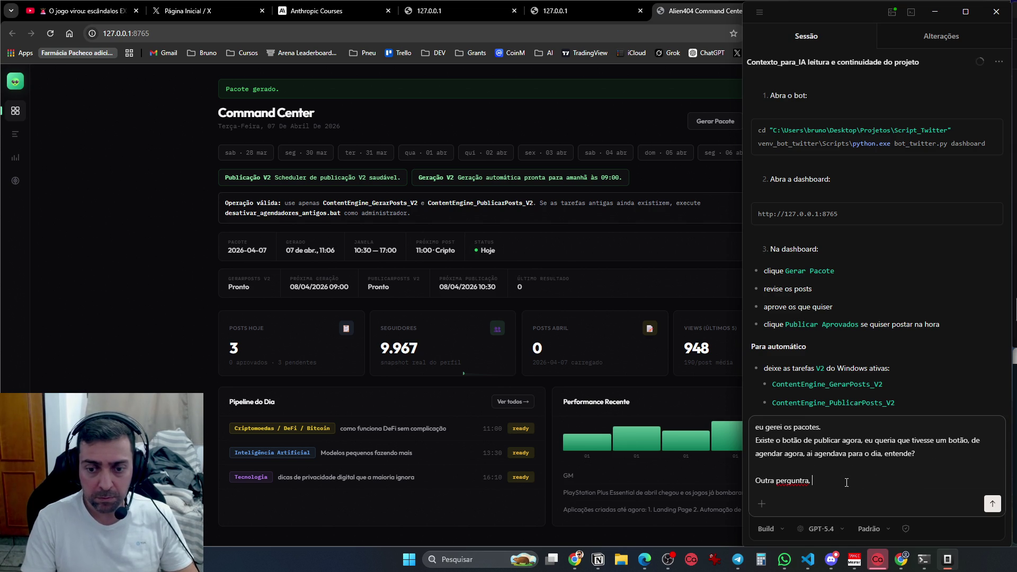
text(u aprovar só u)
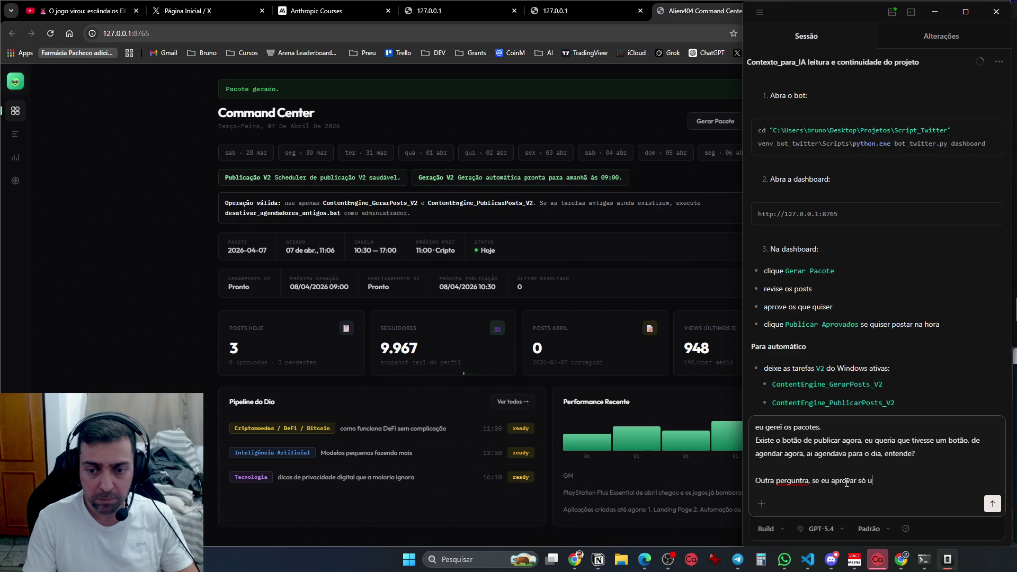
text(m e  )
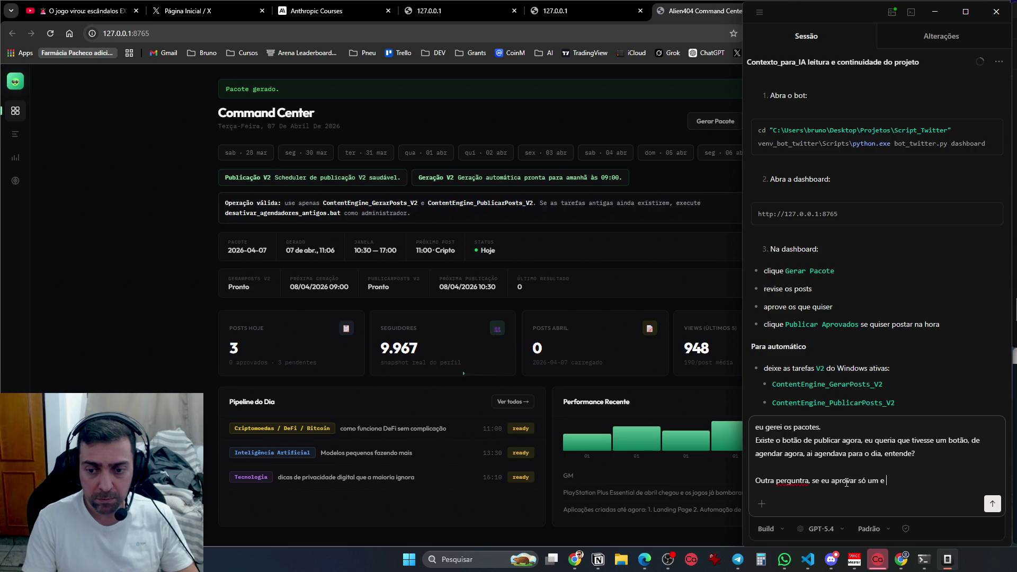
text(clicar em publicar a)
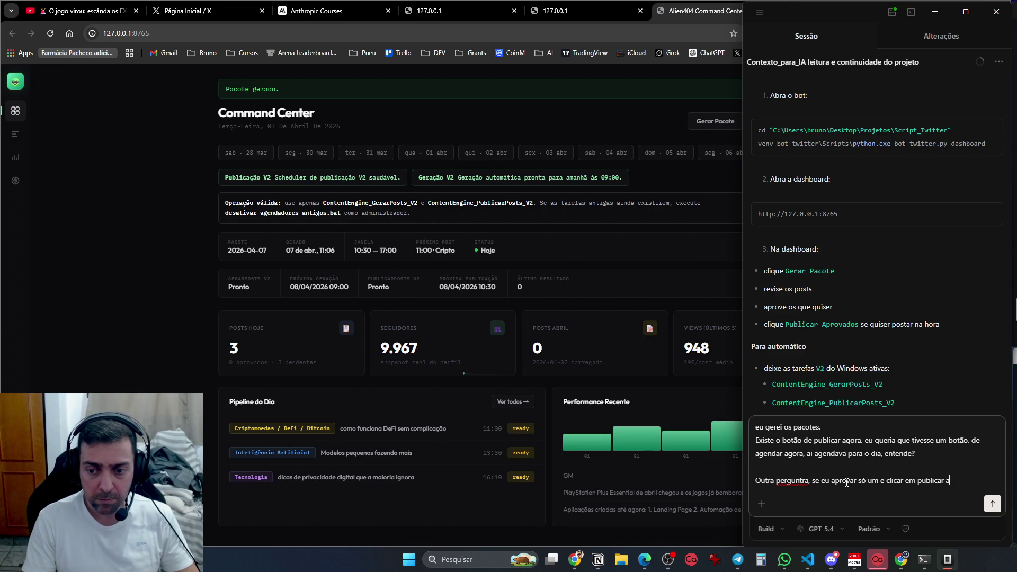
text(gora, publica só o q)
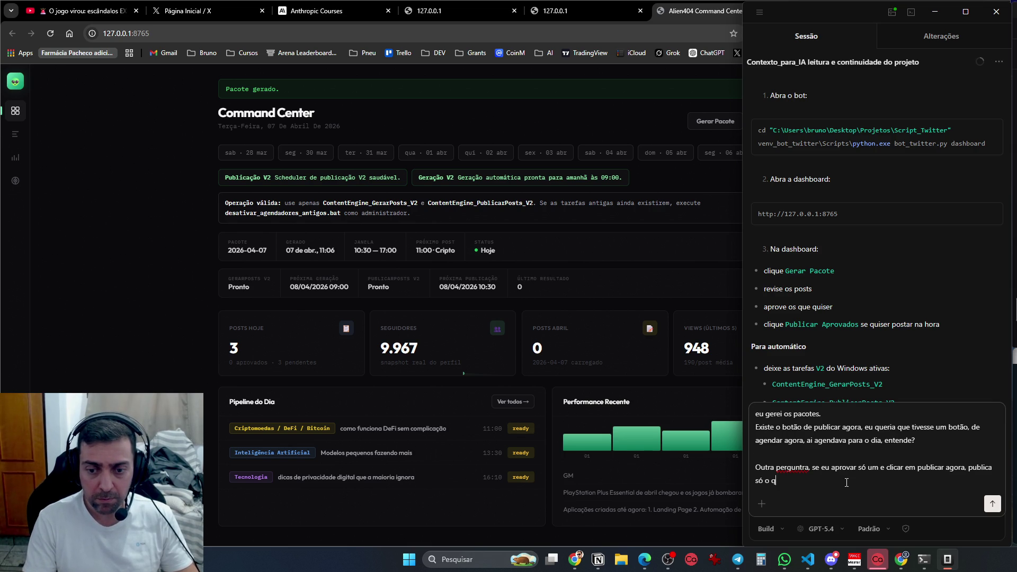
text(ue eu aprovei ou otodos?)
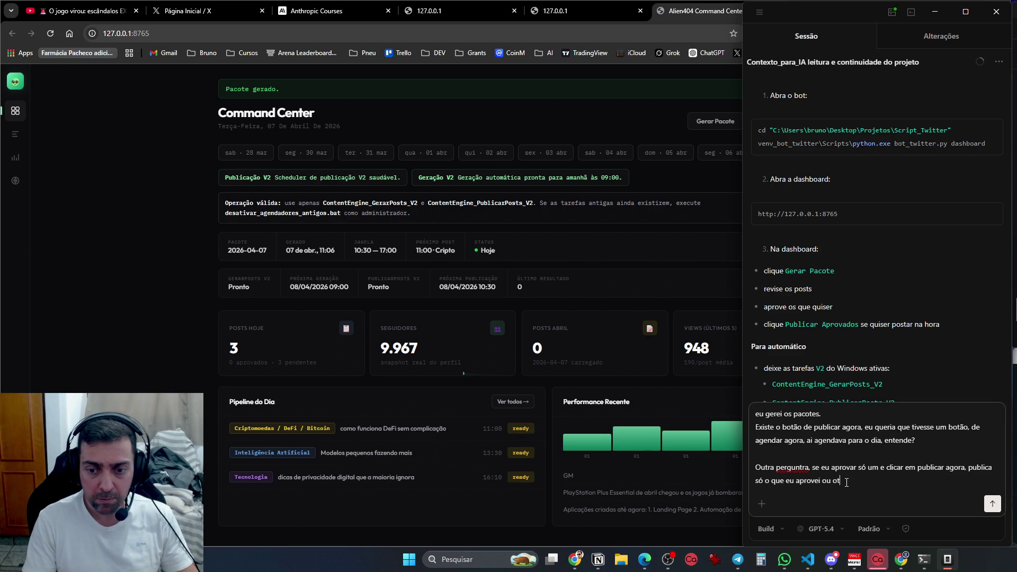
key(Return)
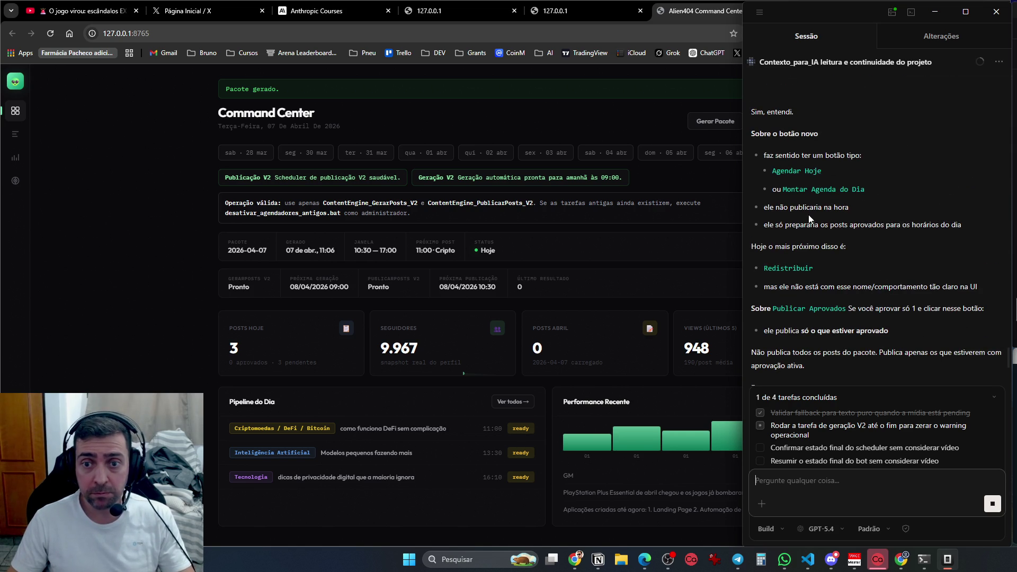
Read Codex's Resumo and its Aprovar → Agendar Hoje → Publicar Agora flow, then show the dashboard
scroll(871, 248, up, 3)
scroll(865, 307, down, 2)
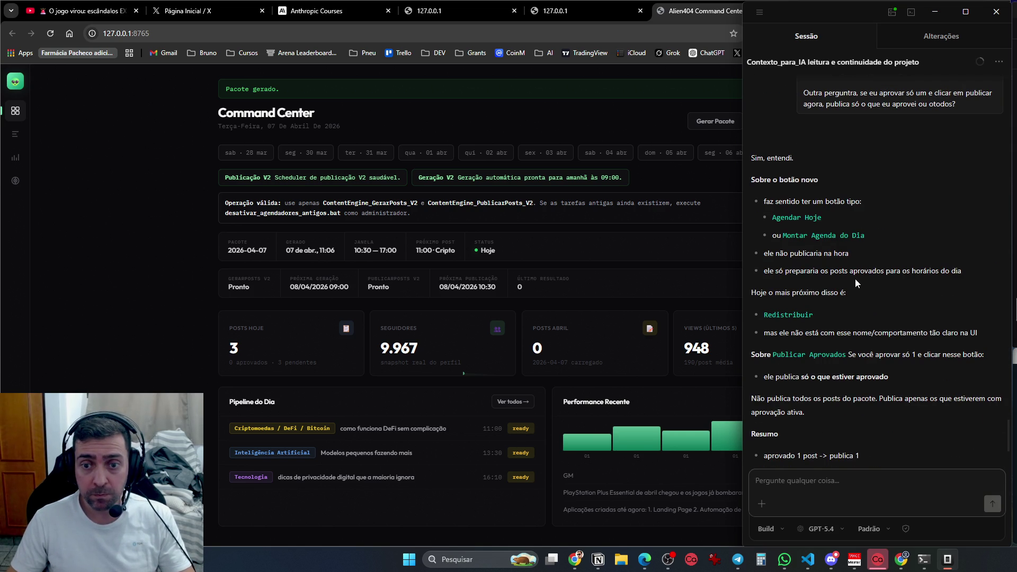
scroll(824, 305, down, 3)
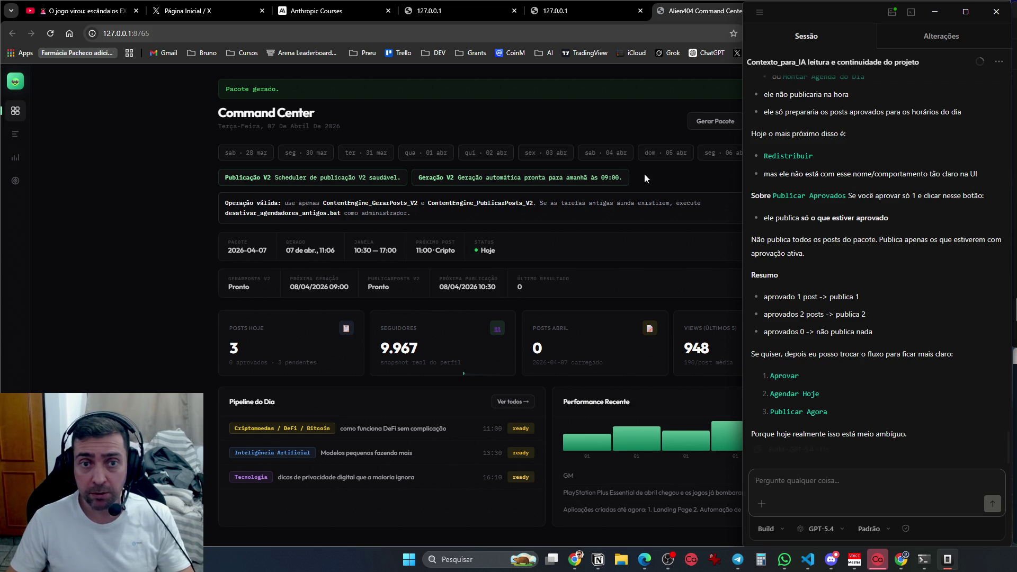
click(625, 109)
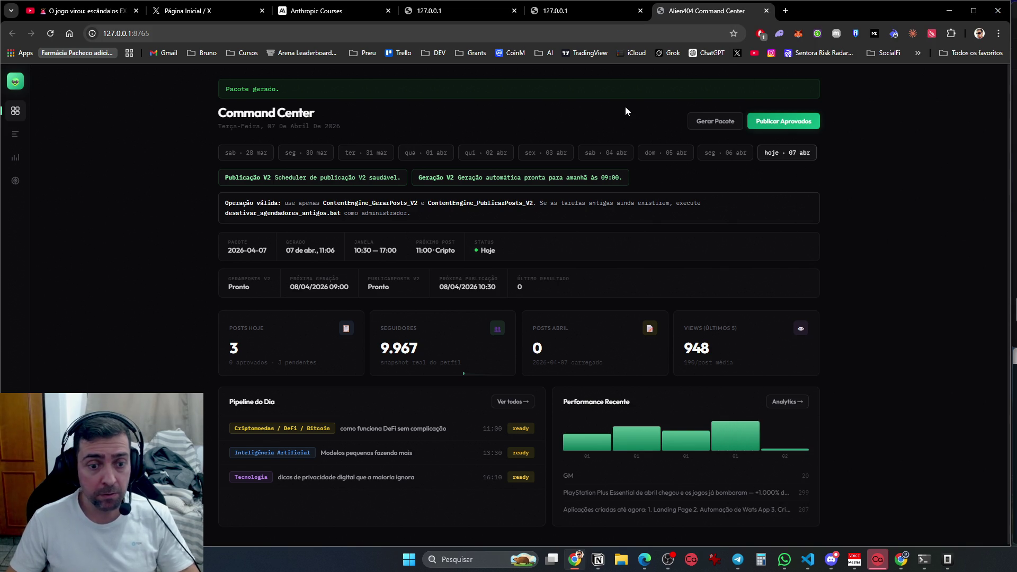
Open the Posts page with the 11:00, 13:30 and 16:10 posts and inspect the first post's text
key(alt+Tab)
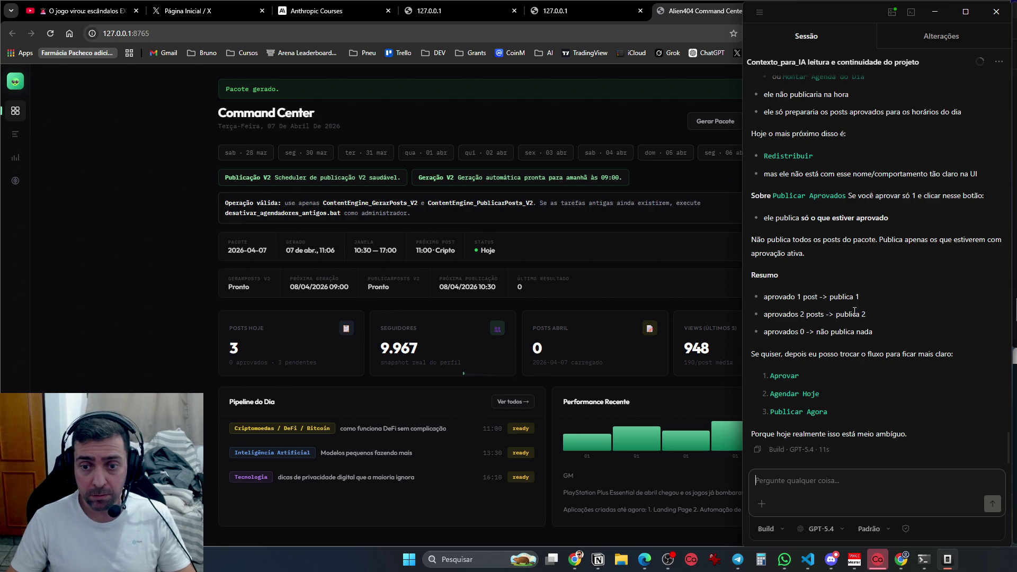
scroll(854, 311, down, 1)
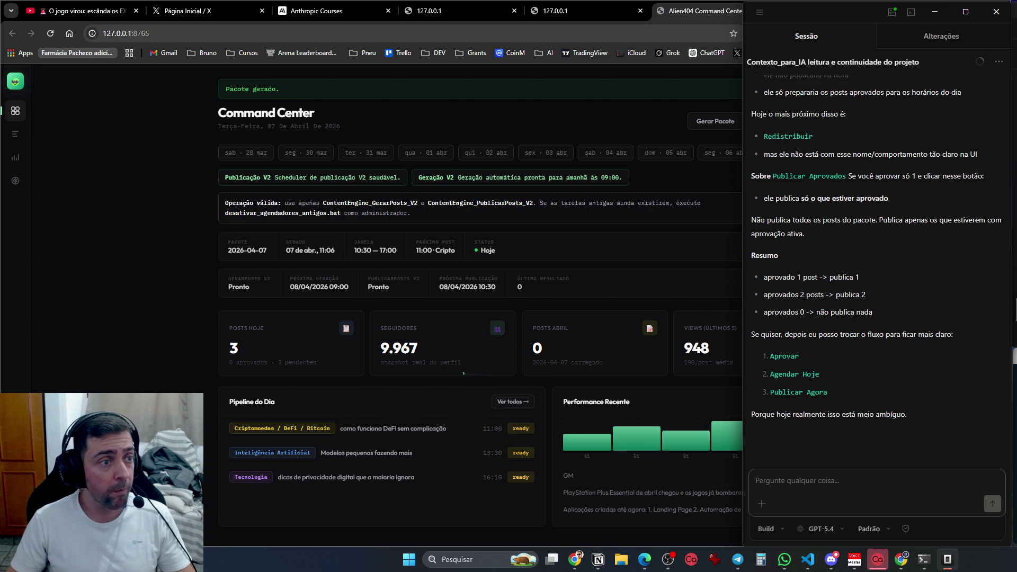
click(19, 137)
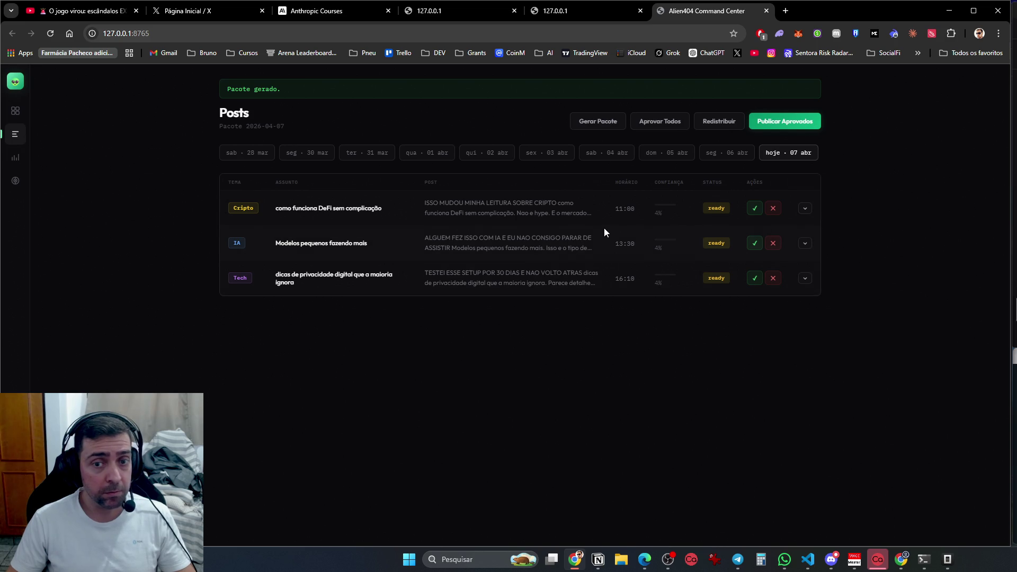
click(471, 203)
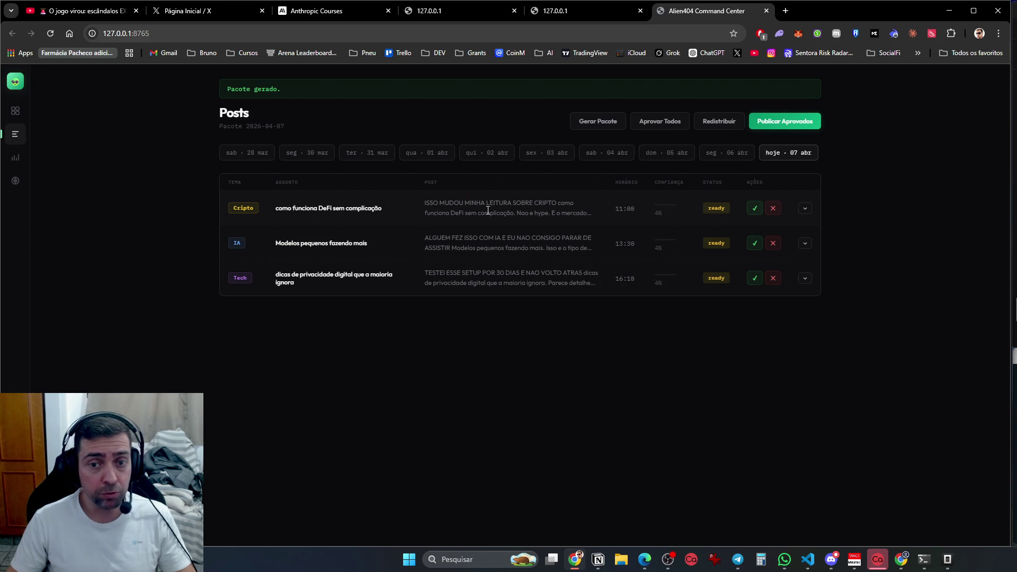
Ask the assistant how to view a complete post exactly as published, then return to the dashboard
key(alt+Tab)
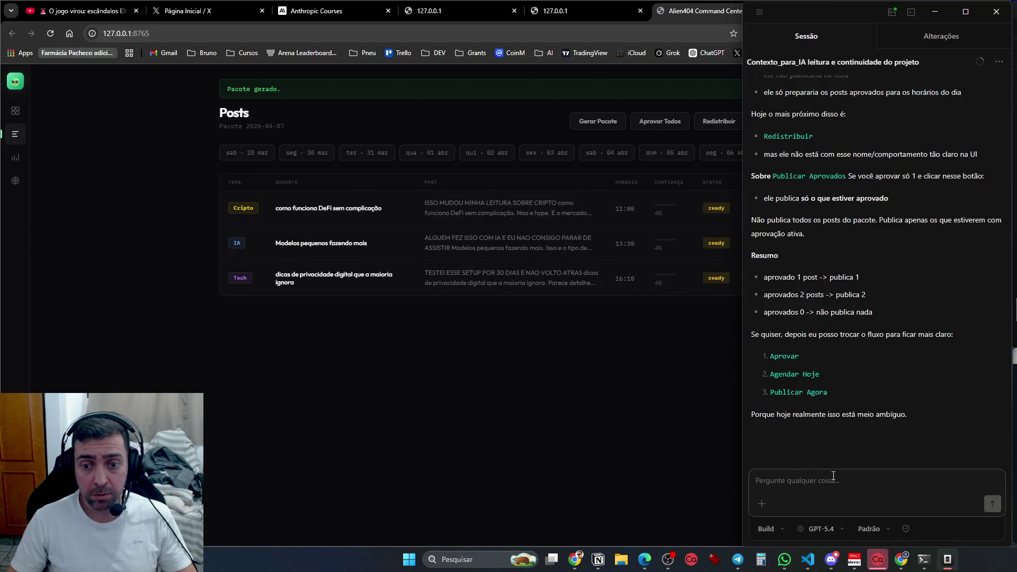
text(Ci)
key(BackSpace)
text(eu vou querer sim, p)
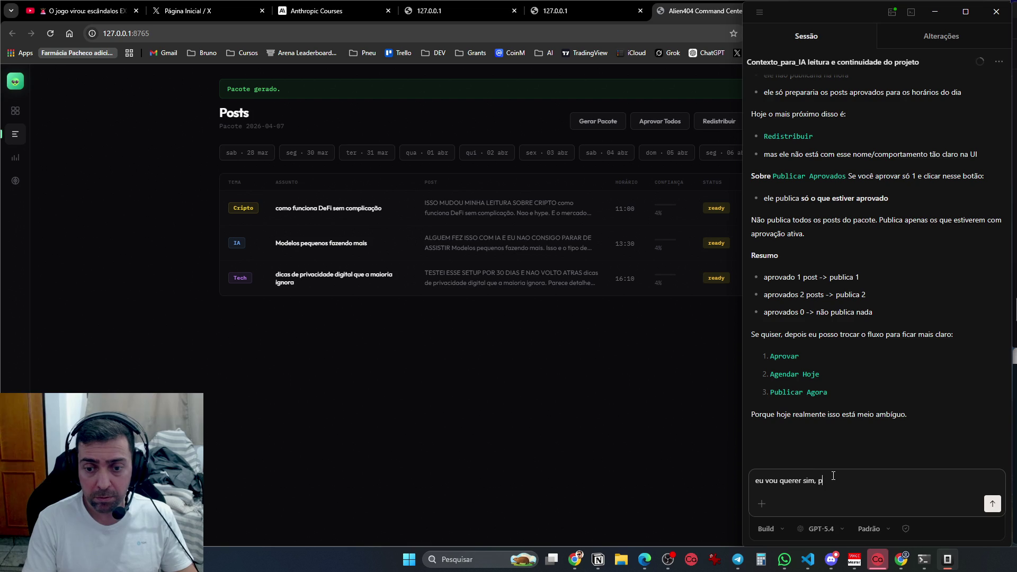
text(e responda, como faço par)
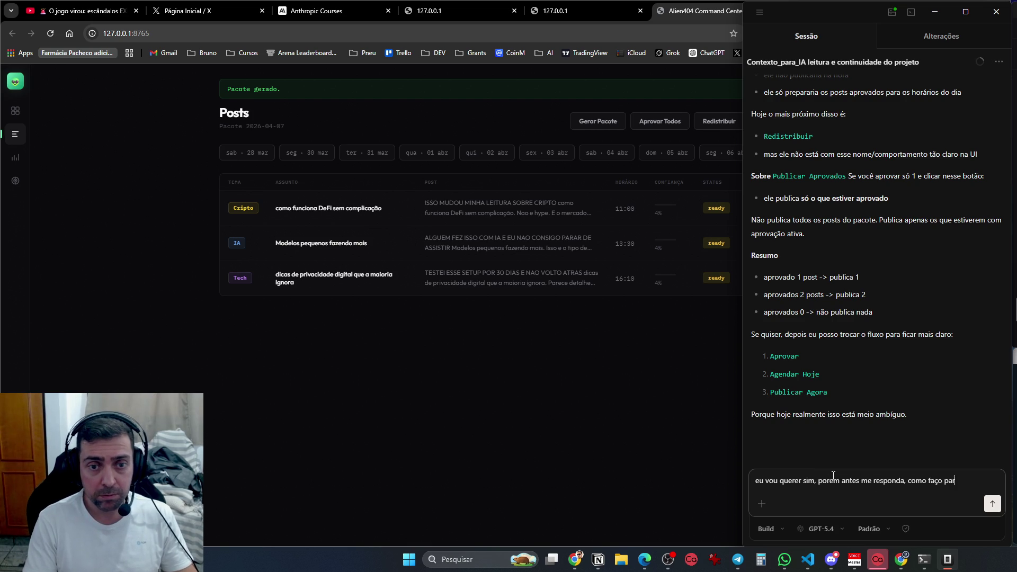
text(a visualiz)
text(ar o pro)
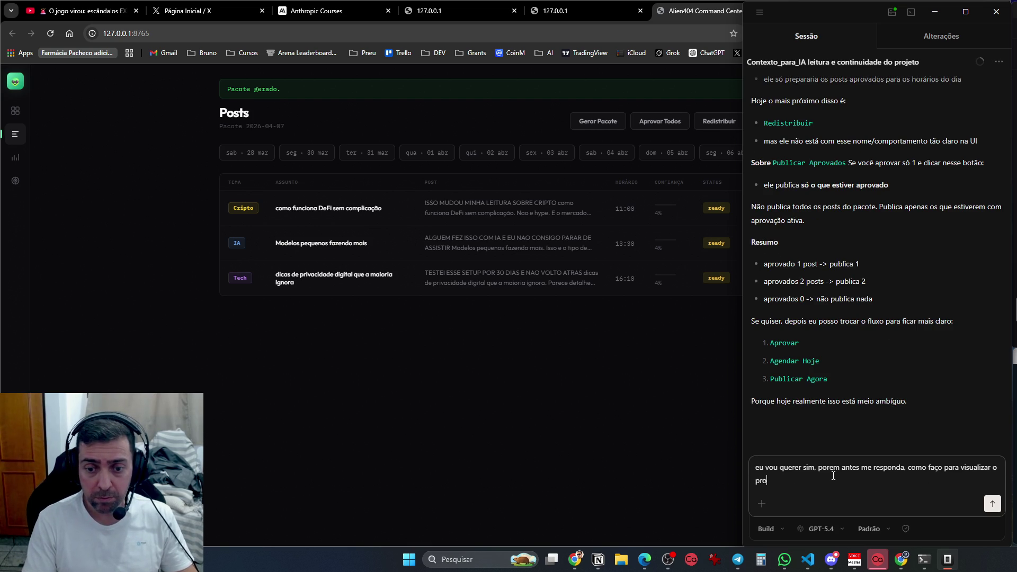
text(t exatame)
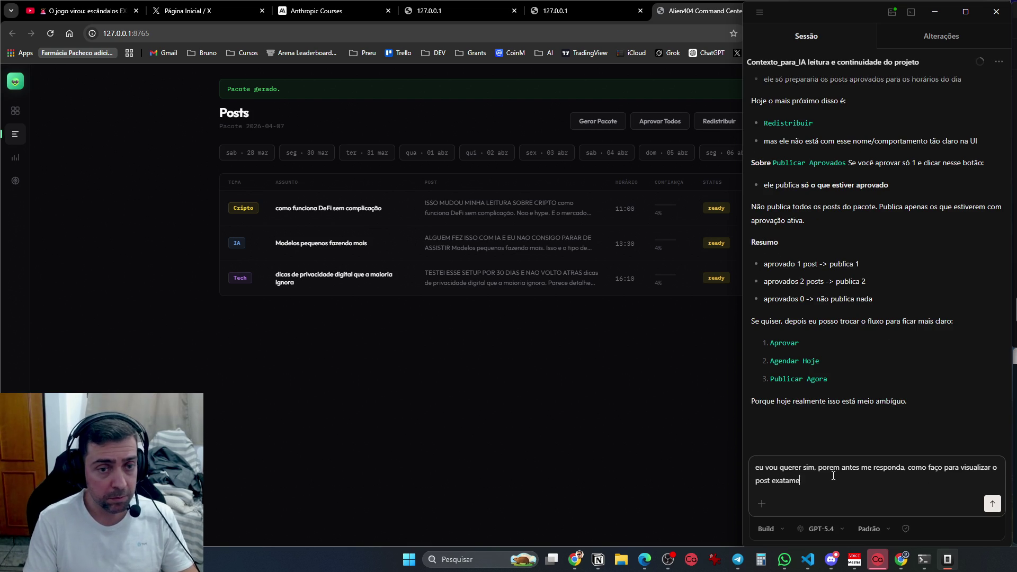
text(mpleto?)
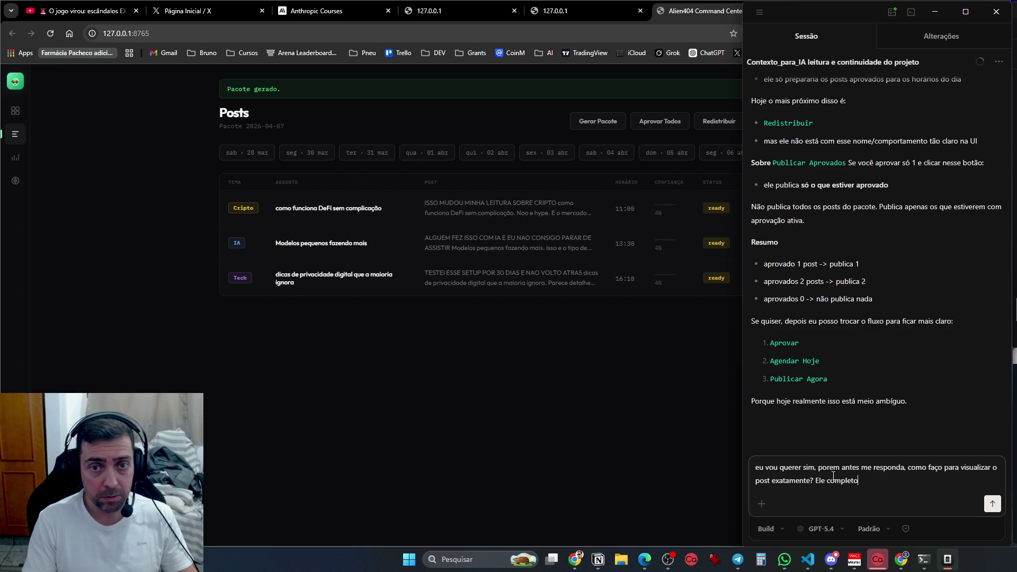
key(Return)
click(512, 364)
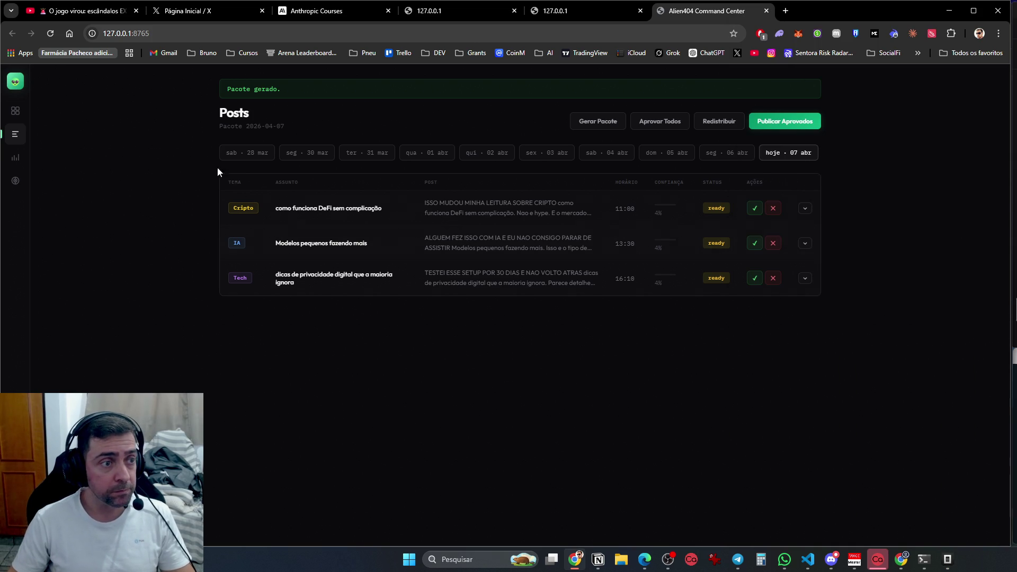
Browse Dashboard, Analytics and Radar, then expand the first DeFi post on Posts to show its reason and image format
click(16, 112)
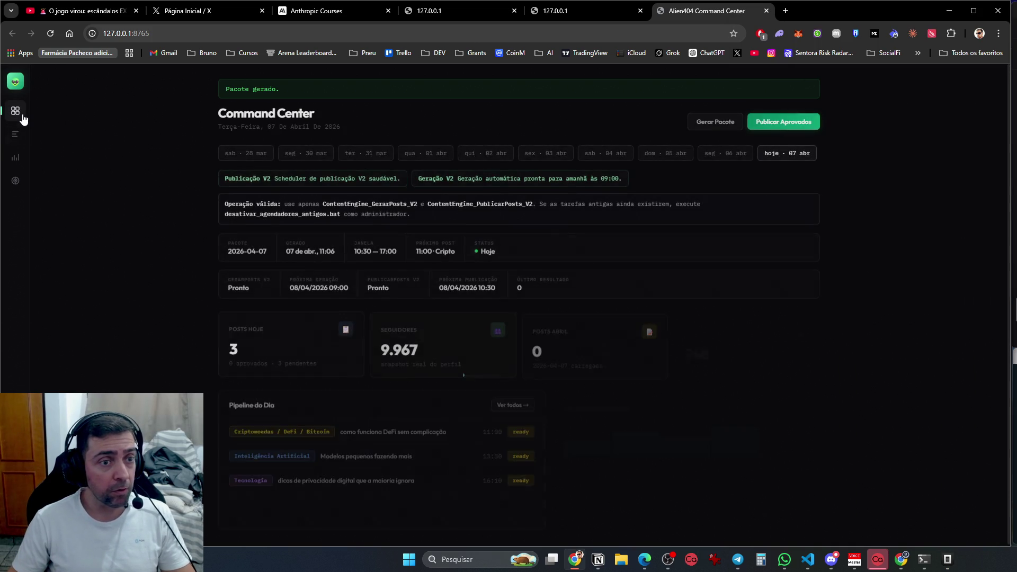
click(15, 139)
click(16, 158)
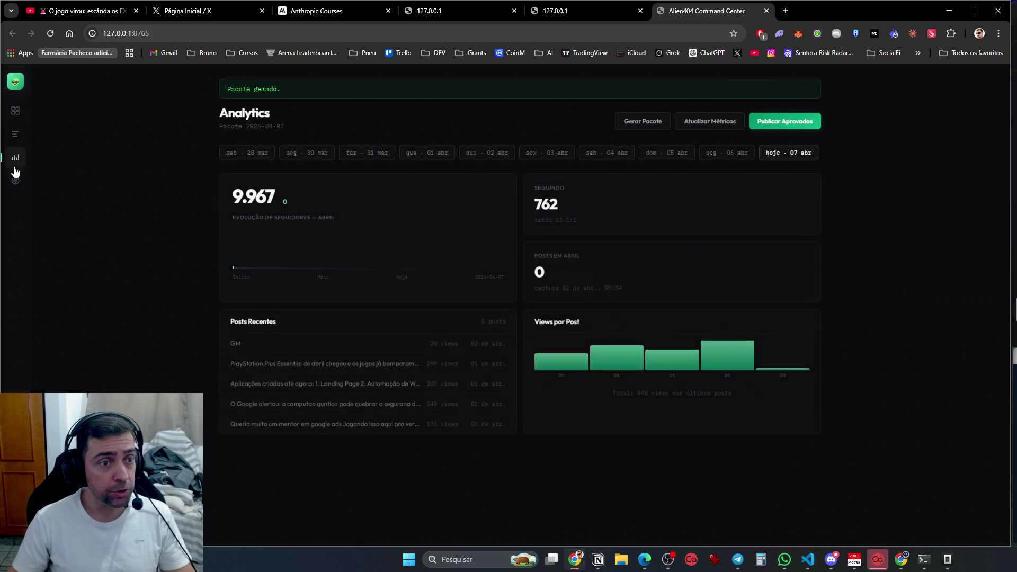
click(15, 181)
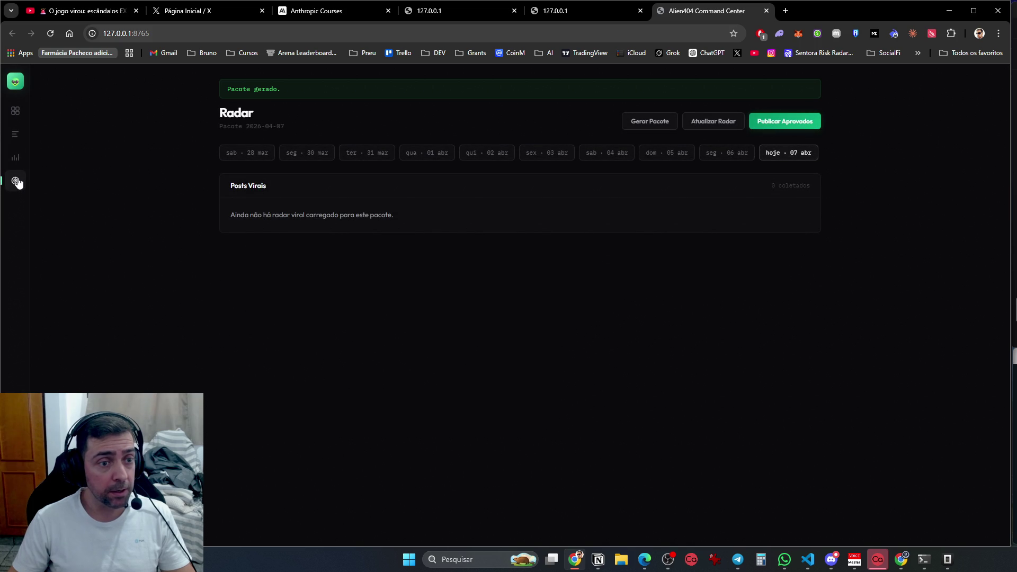
click(15, 157)
click(15, 134)
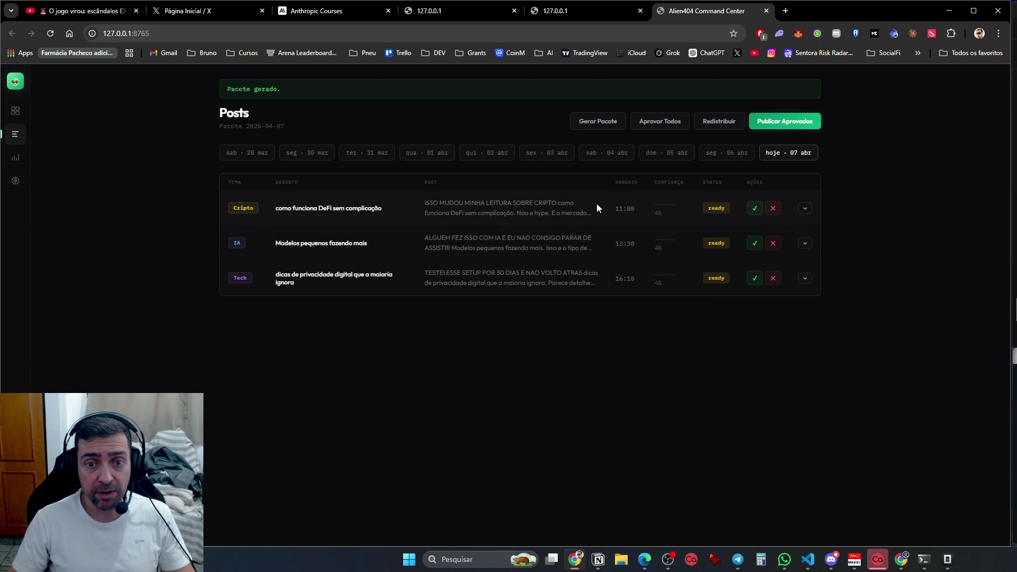
click(804, 208)
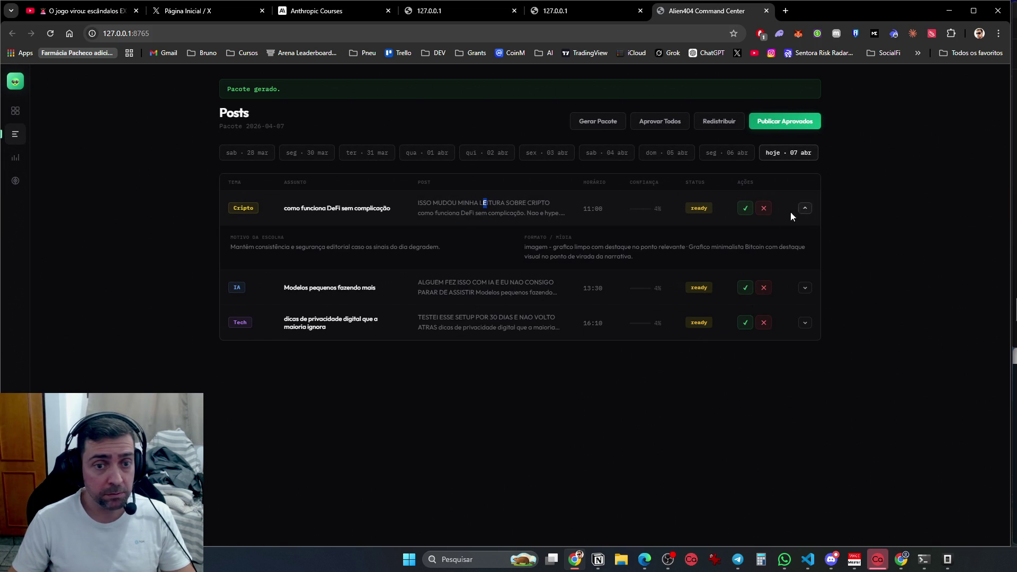
key(alt+Tab)
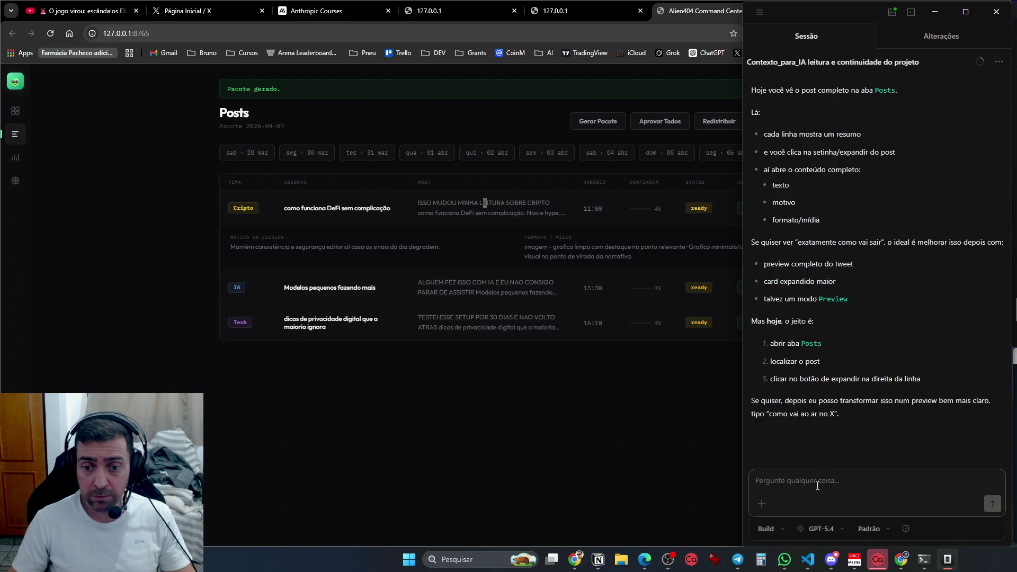
Ask Codex to show each full post with its generated images and an edit option, adding 'Faça isto primeiro'
text(b)
key(BackSpace)
text(nao da pra ve)
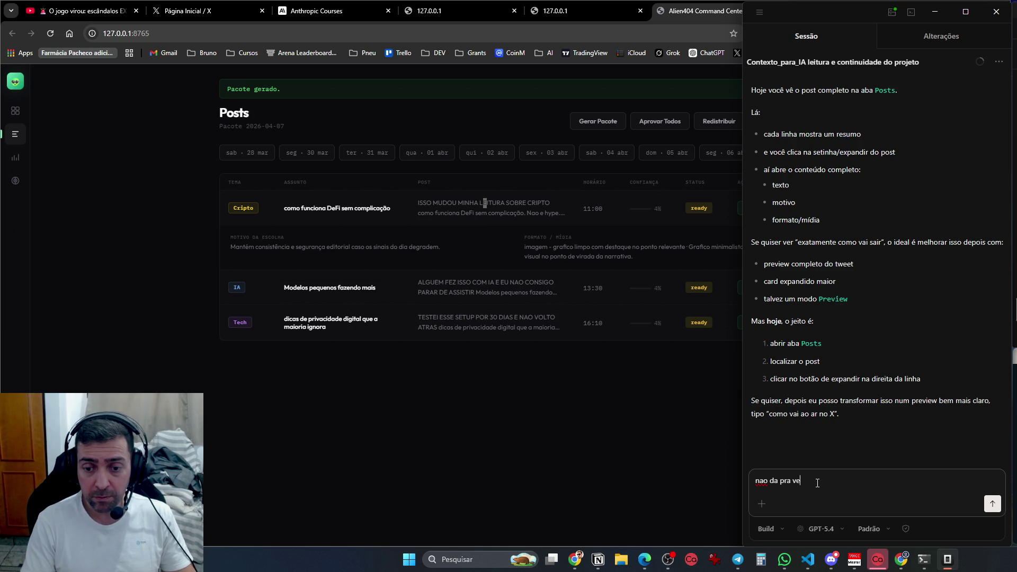
text(r o post completo nem as imagens que foram )
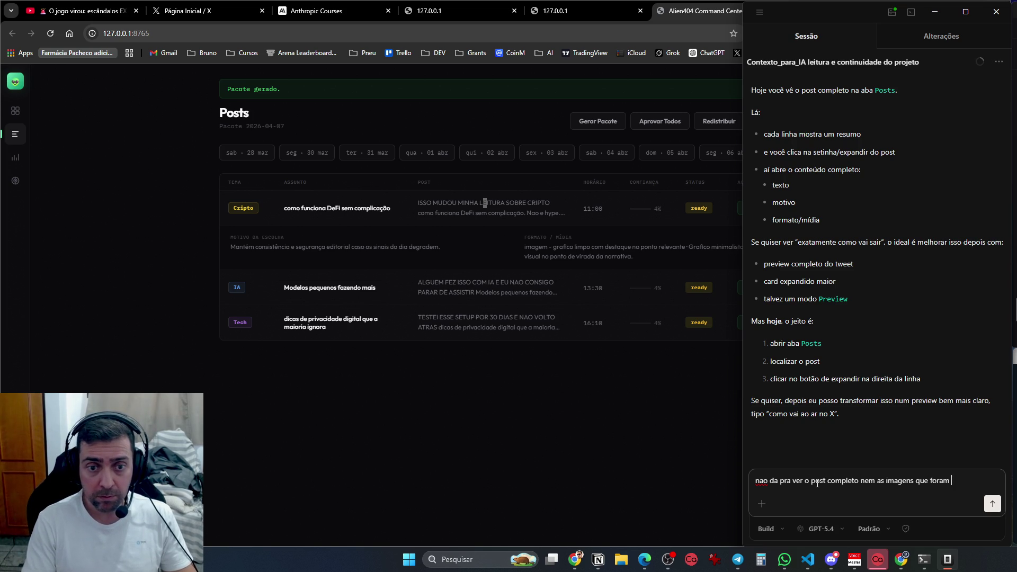
text(geradas nele)
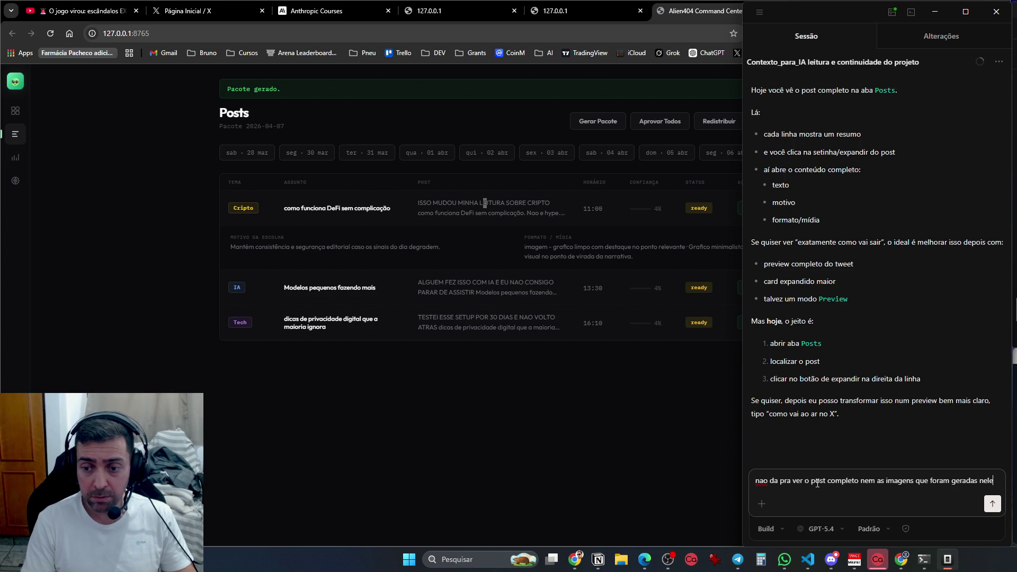
text(. Eu quero v)
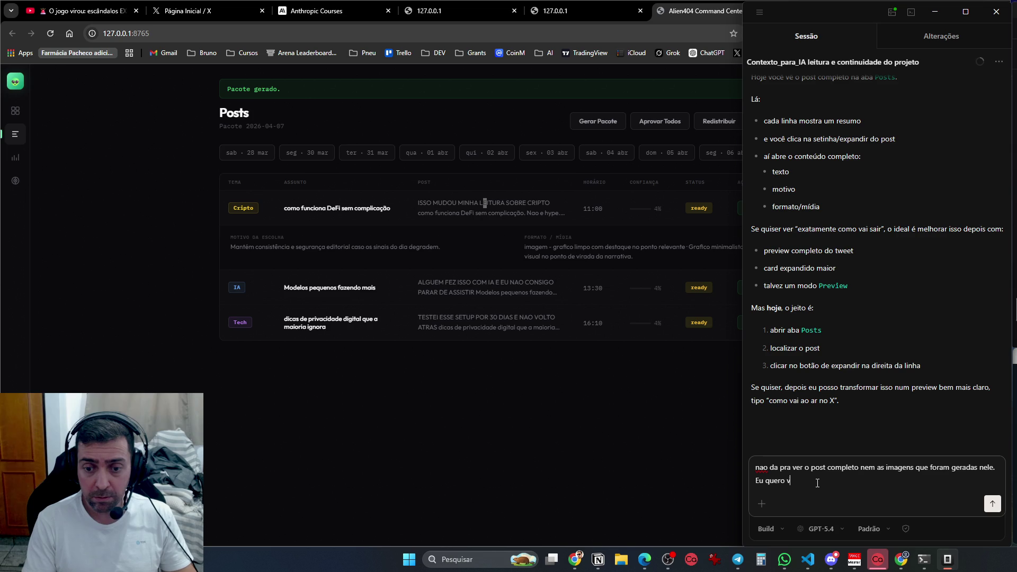
text(ompleto.)
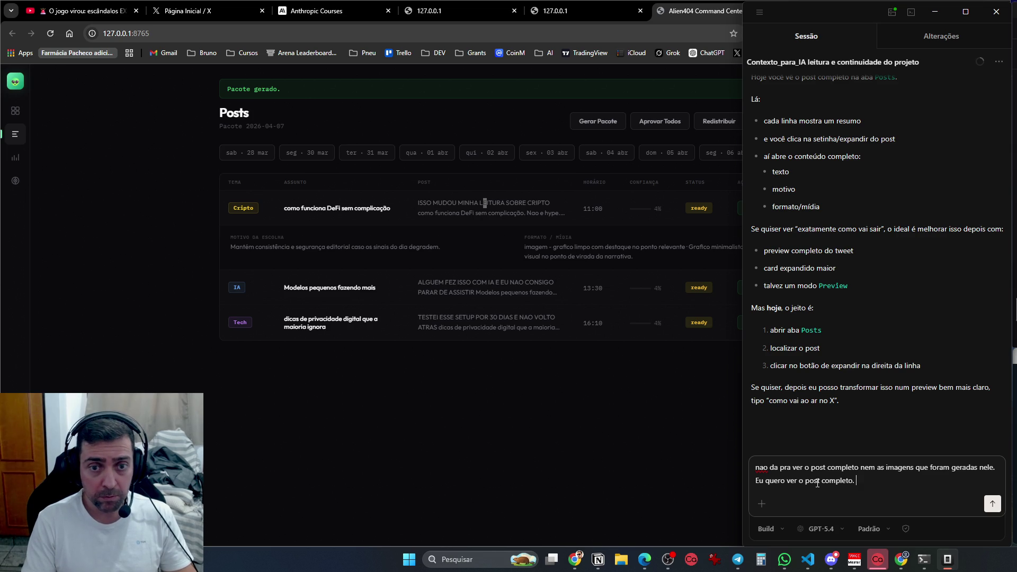
text(m bnotão para edi)
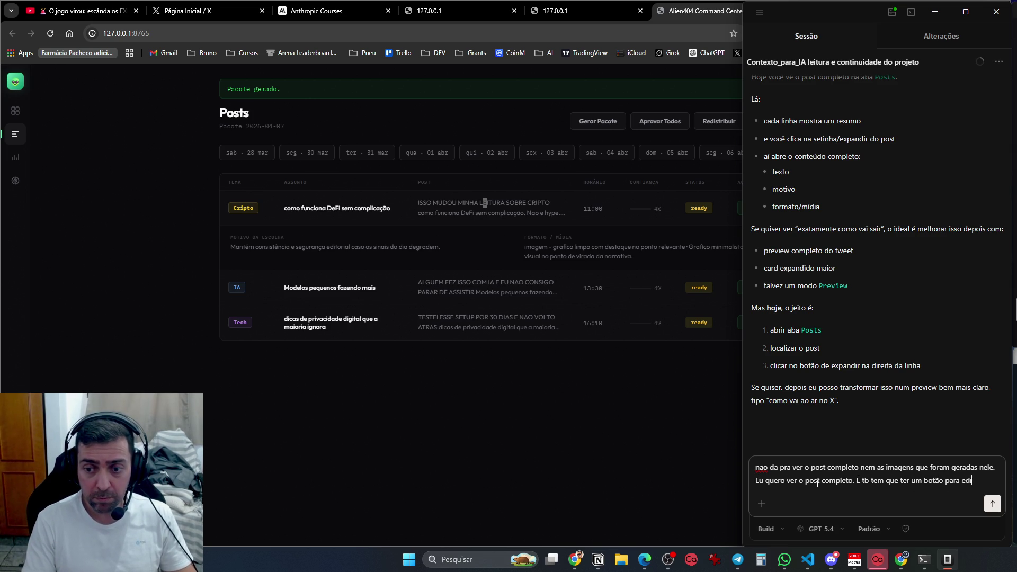
text(tar, caso eu g)
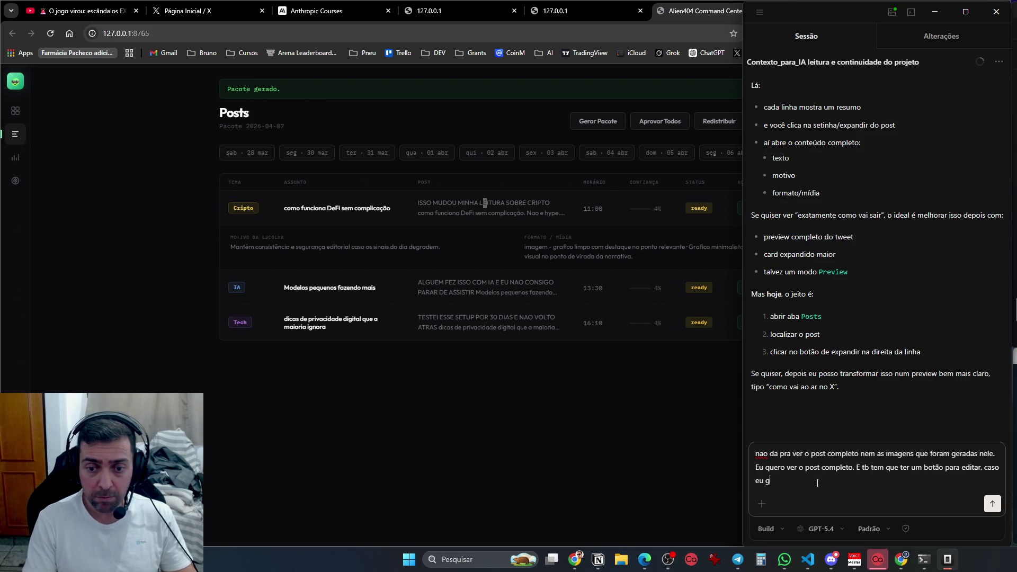
text(post, mas queira editar algo)
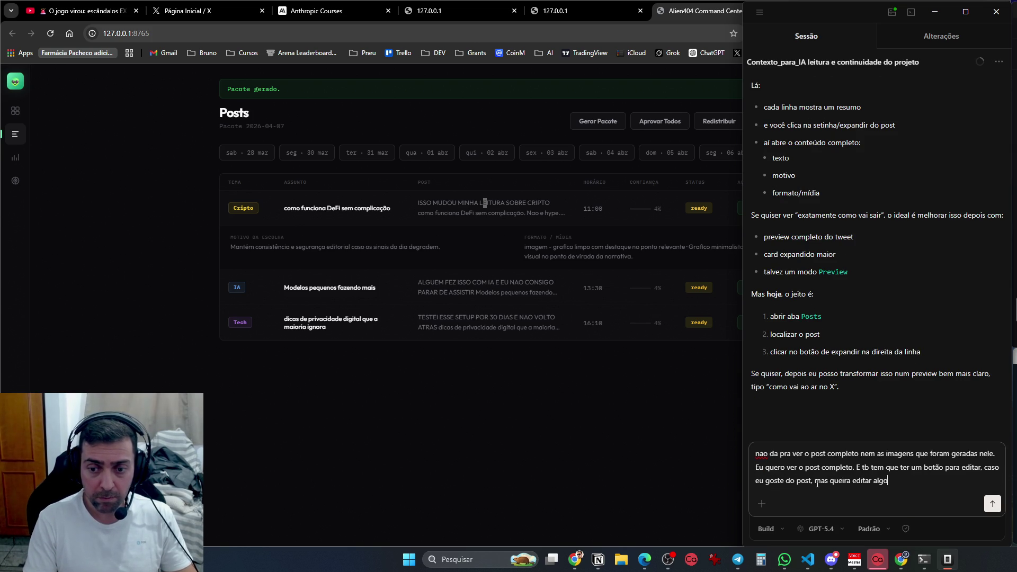
text(nte.)
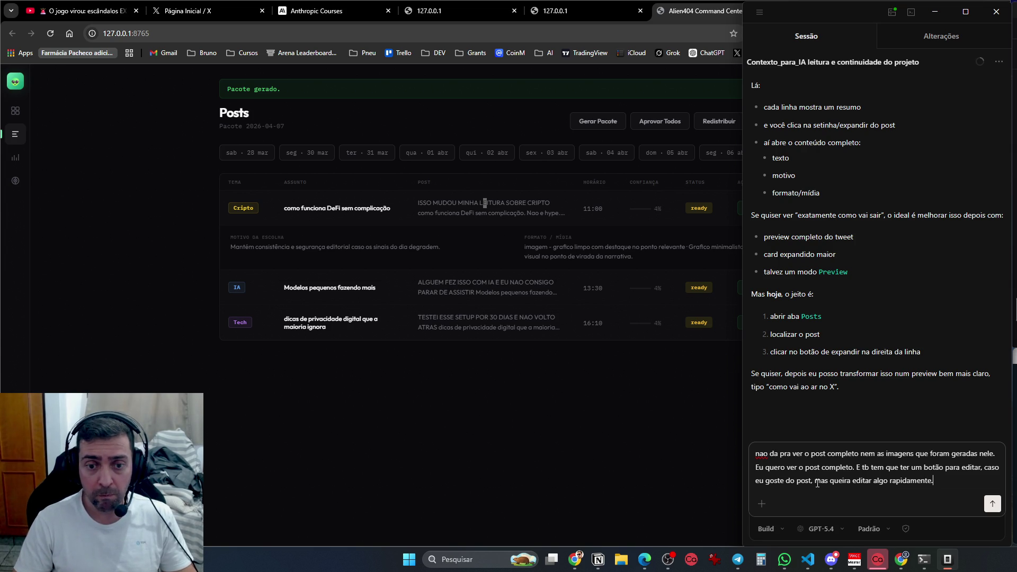
key(shift+Return)
key(shift+Return)
text(Faça isto p)
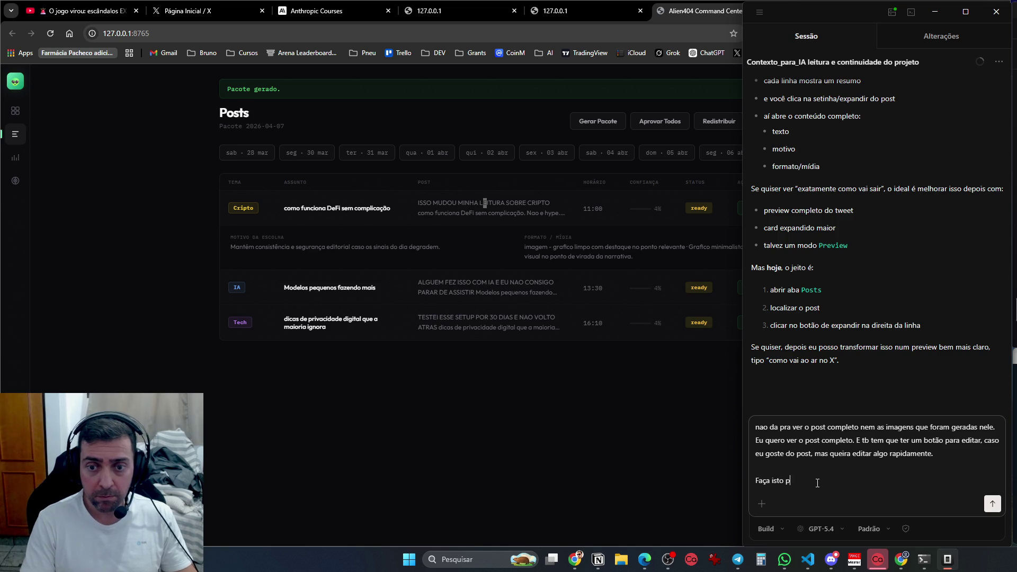
text(ro)
key(Return)
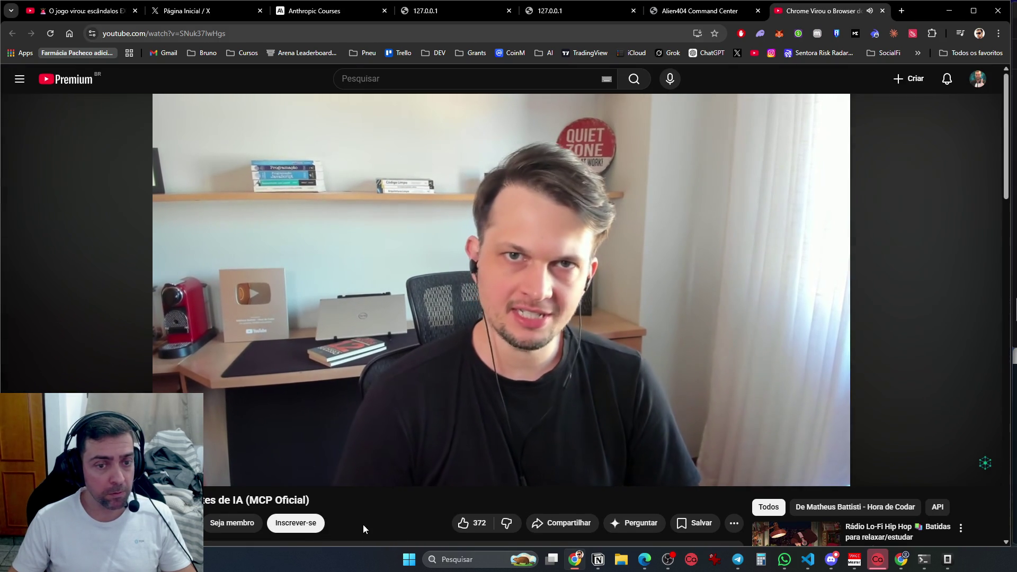
Set the Chrome DevTools MCP video to 1.25x after trying 1.5x, then pause it and bring Codex forward
click(929, 471)
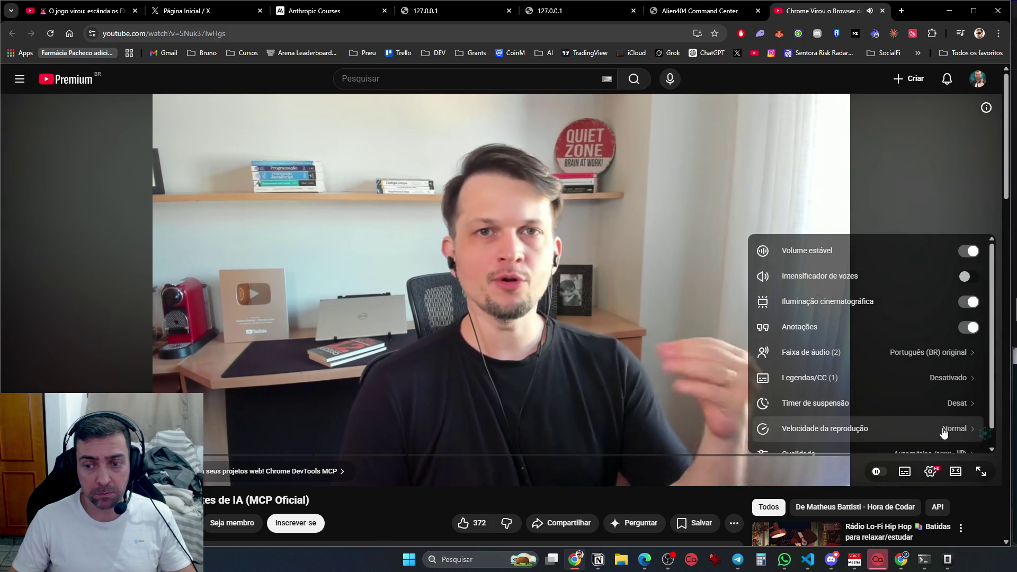
click(944, 429)
click(876, 426)
click(908, 426)
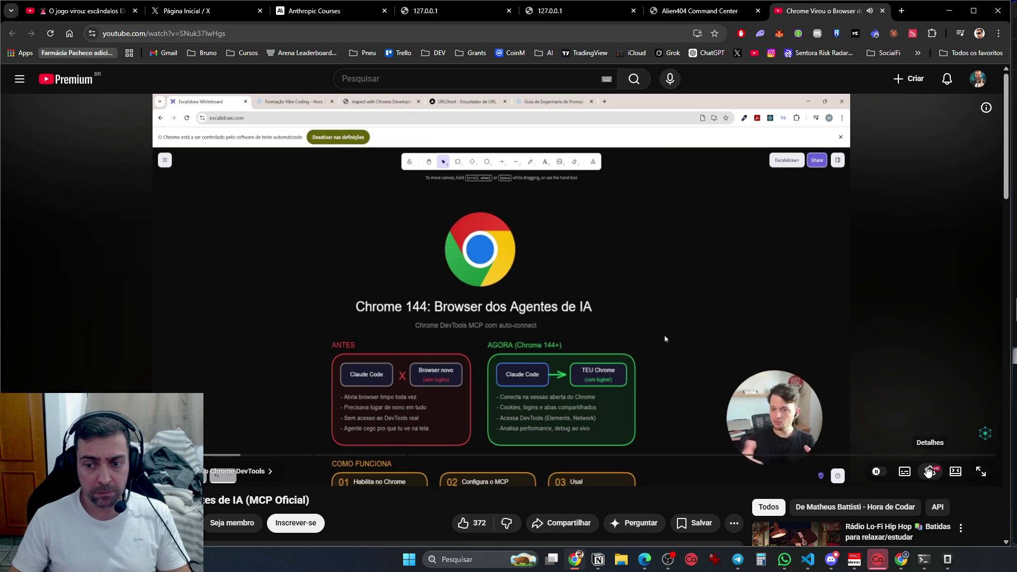
click(927, 470)
click(868, 423)
click(876, 427)
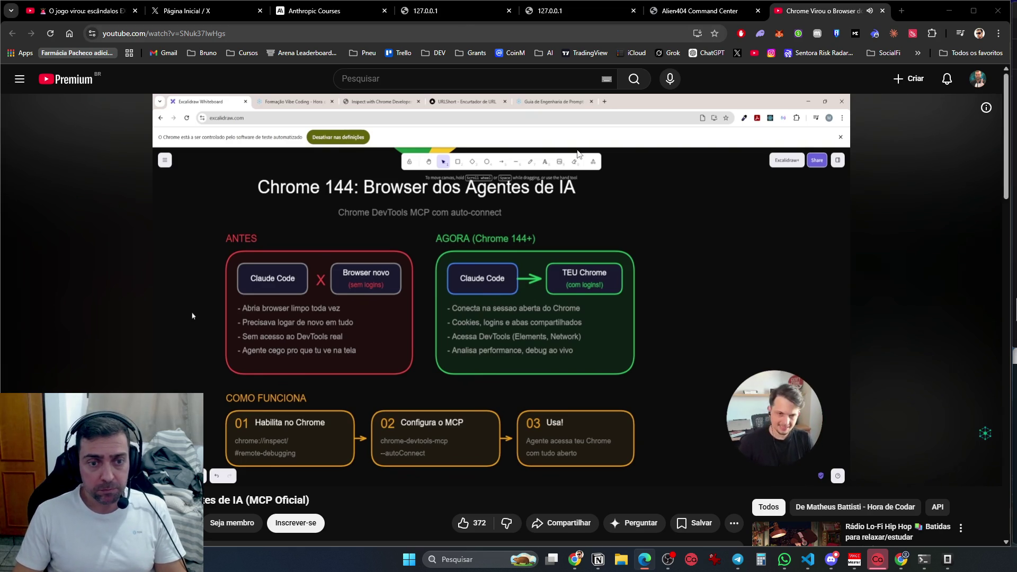
key(space)
click(947, 559)
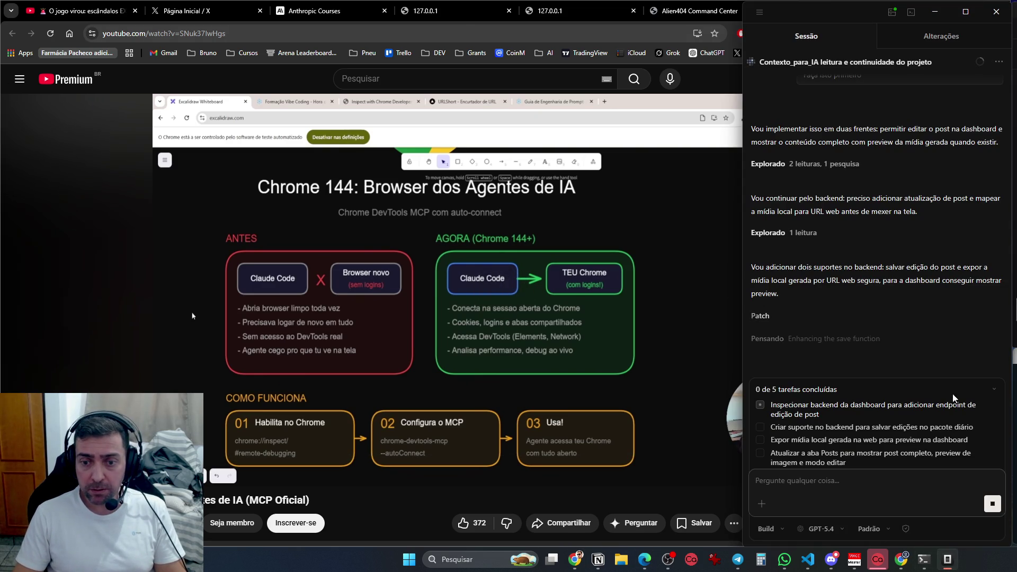
Minimize Codex while it works on the edit and preview tasks, returning to the YouTube video
click(192, 315)
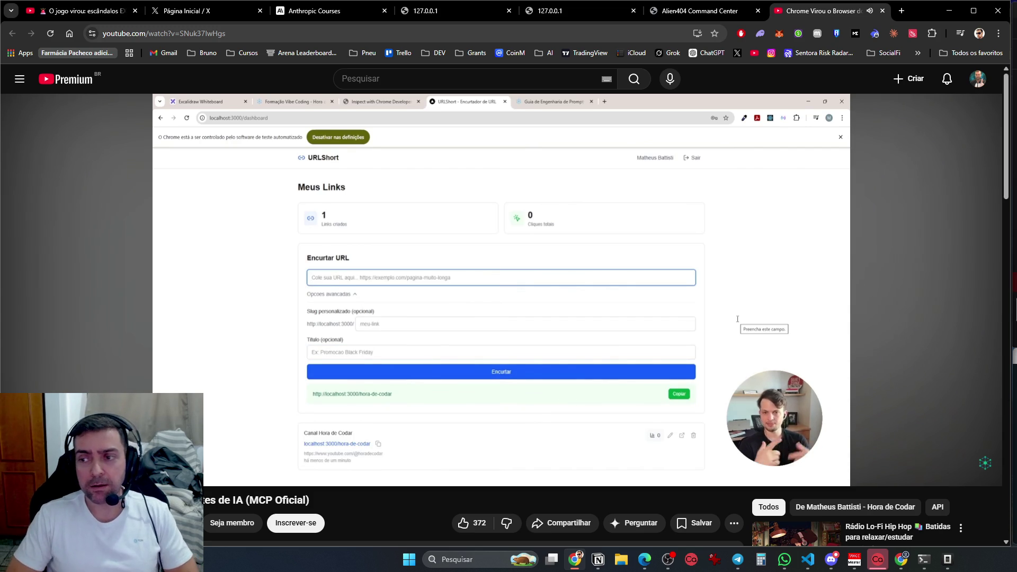
mouse_move(920, 313)
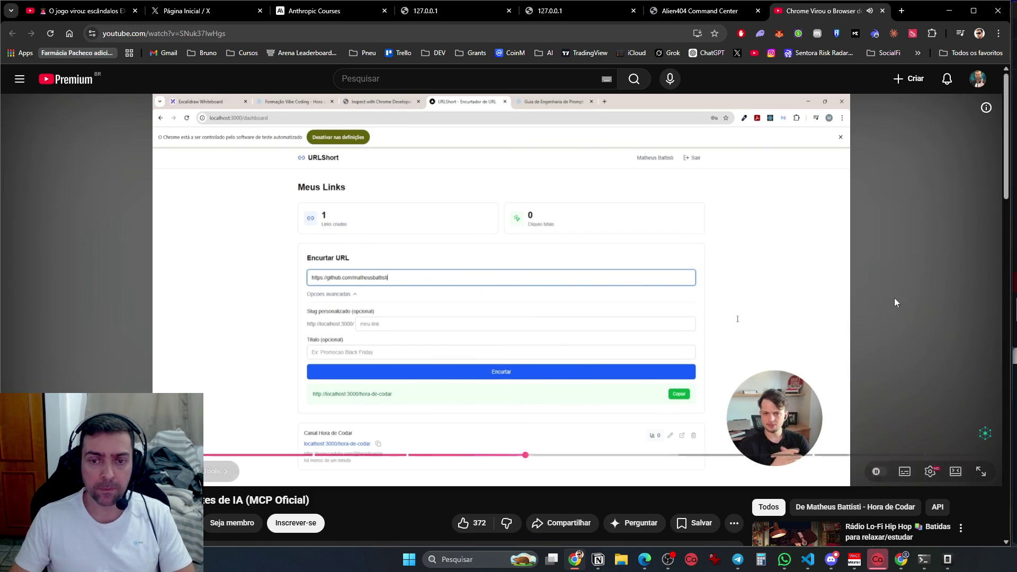
click(869, 288)
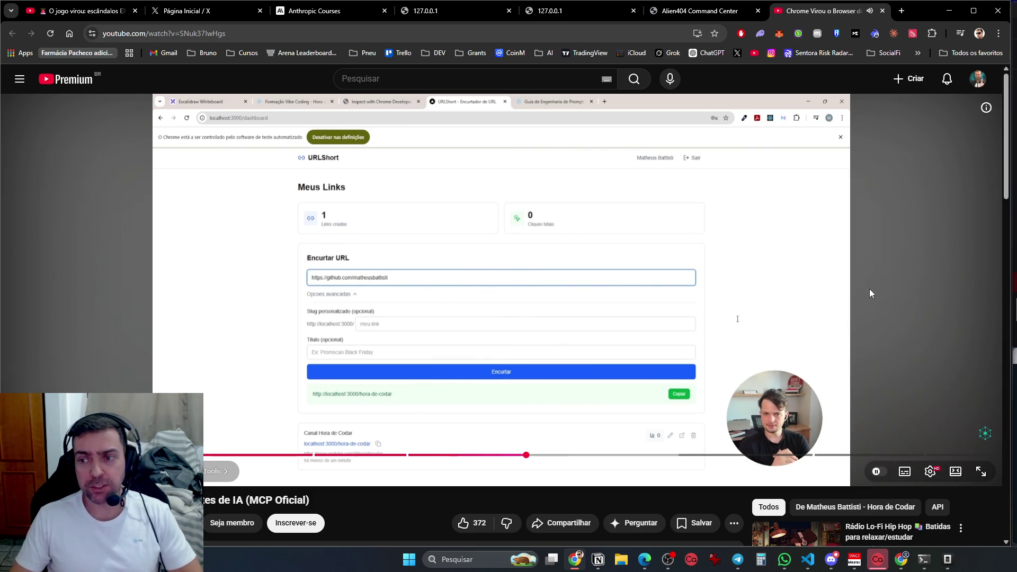
click(869, 289)
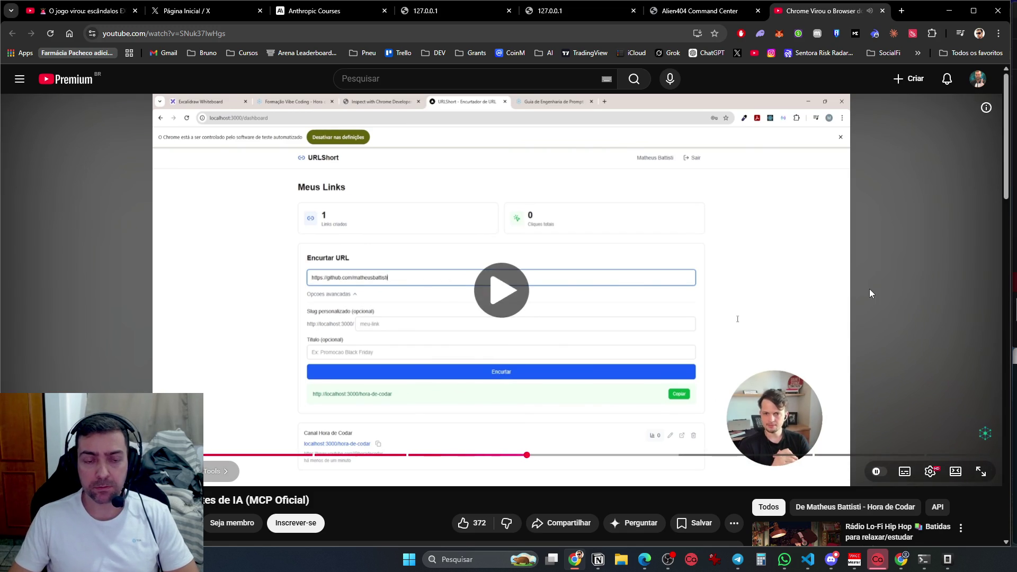
click(644, 559)
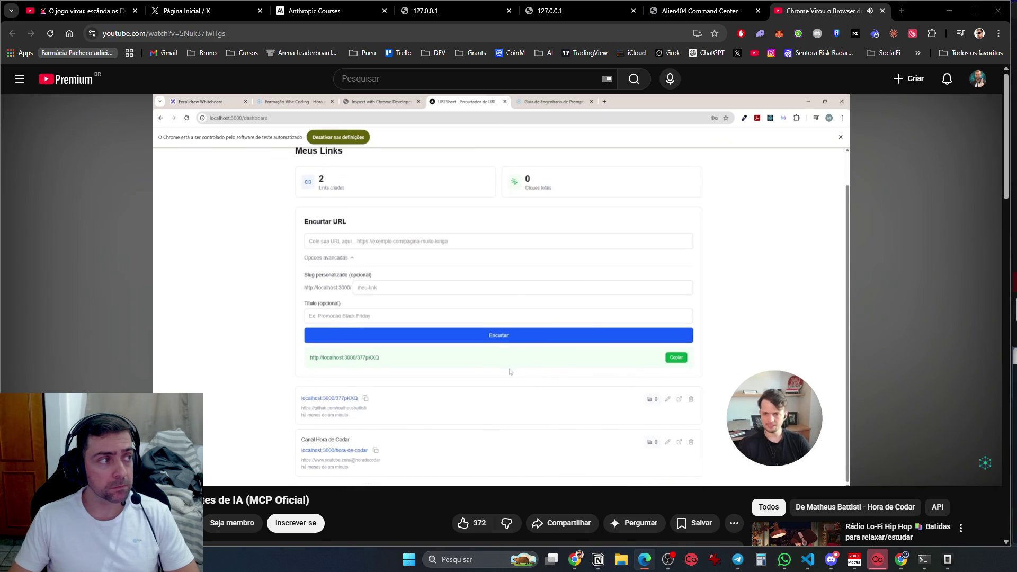